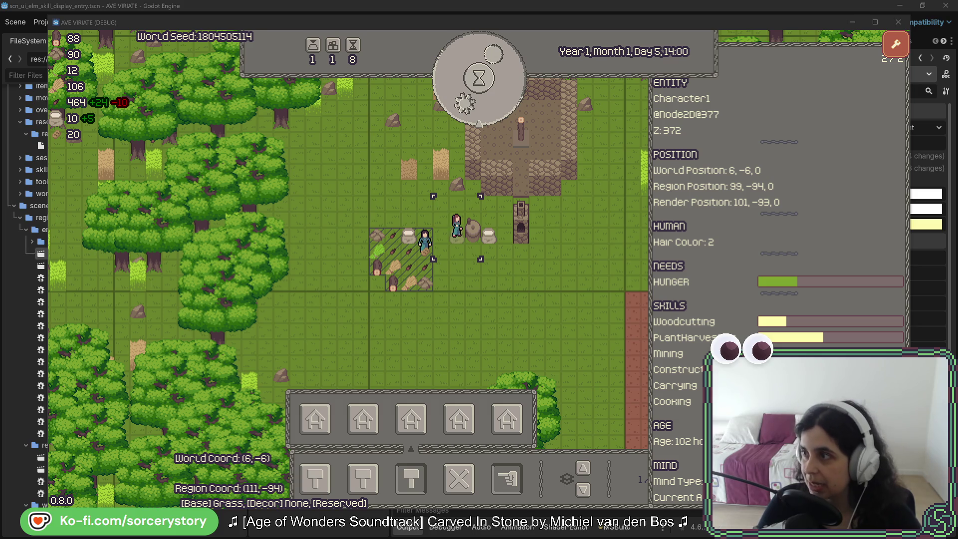
Move the Sims reference screenshot window in front of the running game.
key(super+shift+Left)
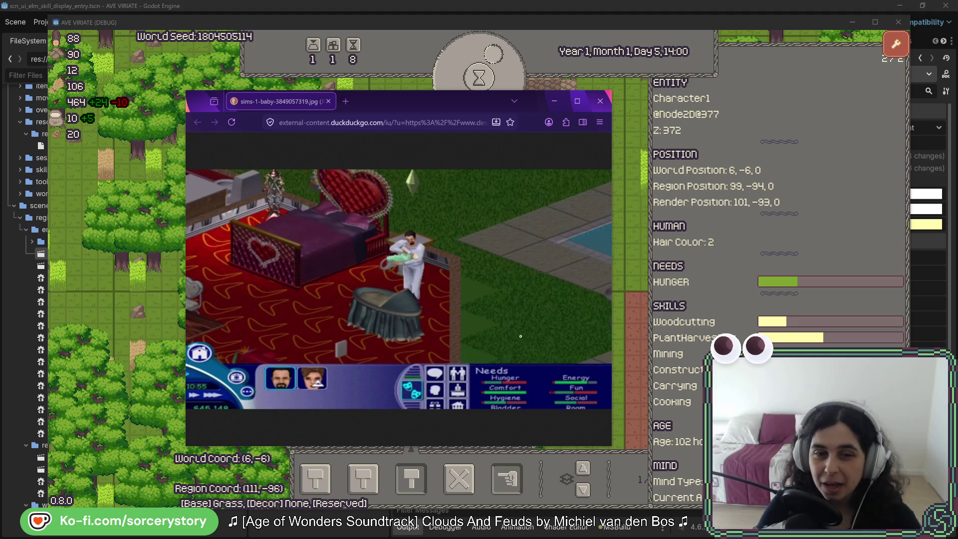
Compare the game with the Sims Needs panel screenshot, then clear the character selection.
key(ctrl+w)
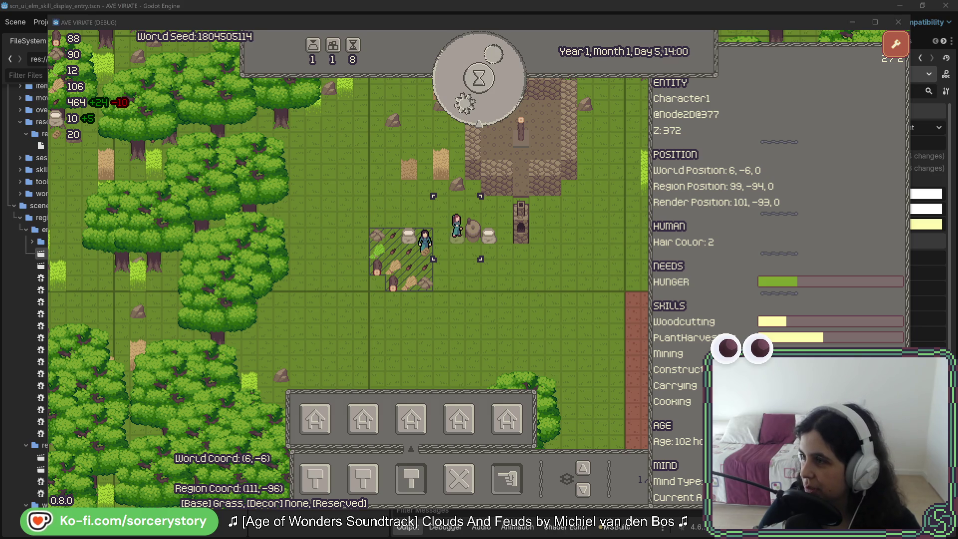
key(alt+Tab)
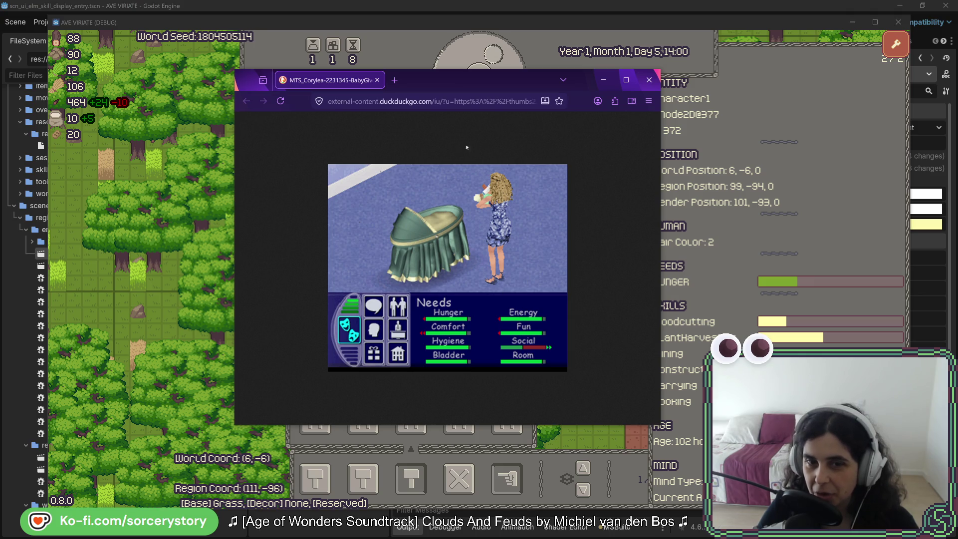
key(alt+Tab)
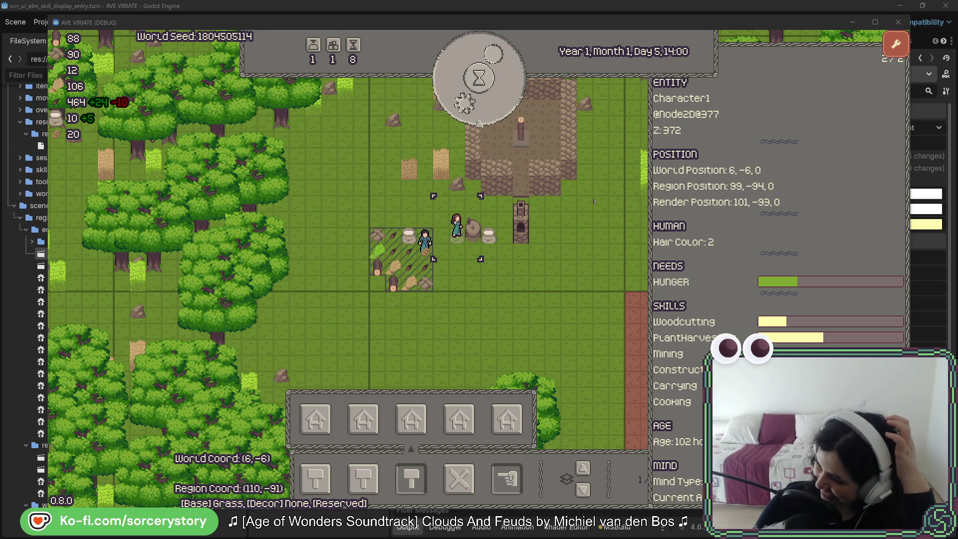
click(548, 165)
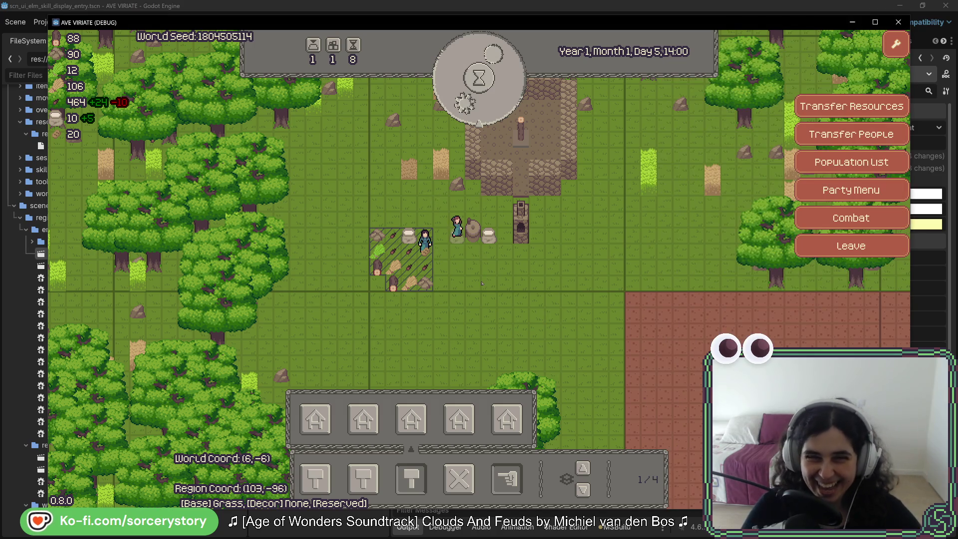
Pan the map, pass one hour, and inspect Character0 and the resource pile.
key(d)
key(w)
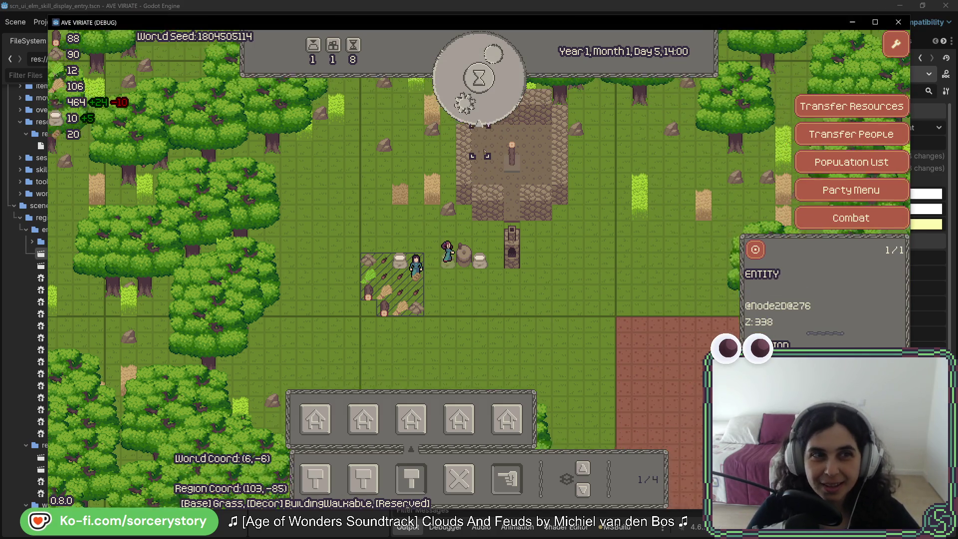
click(479, 126)
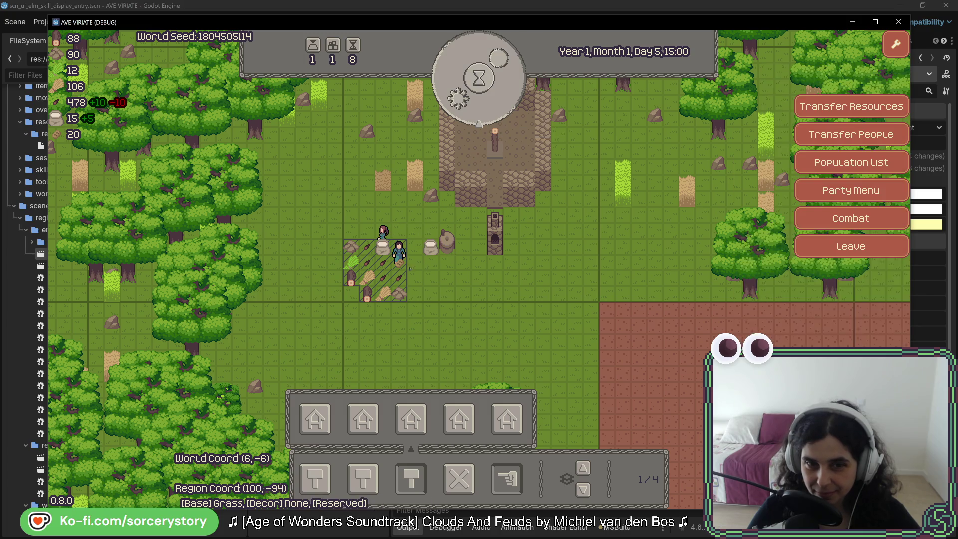
click(382, 232)
click(383, 247)
key(Escape)
click(383, 247)
Cycle the inspector through Character1, the pile, Character0, Character5 and Character4.
click(431, 238)
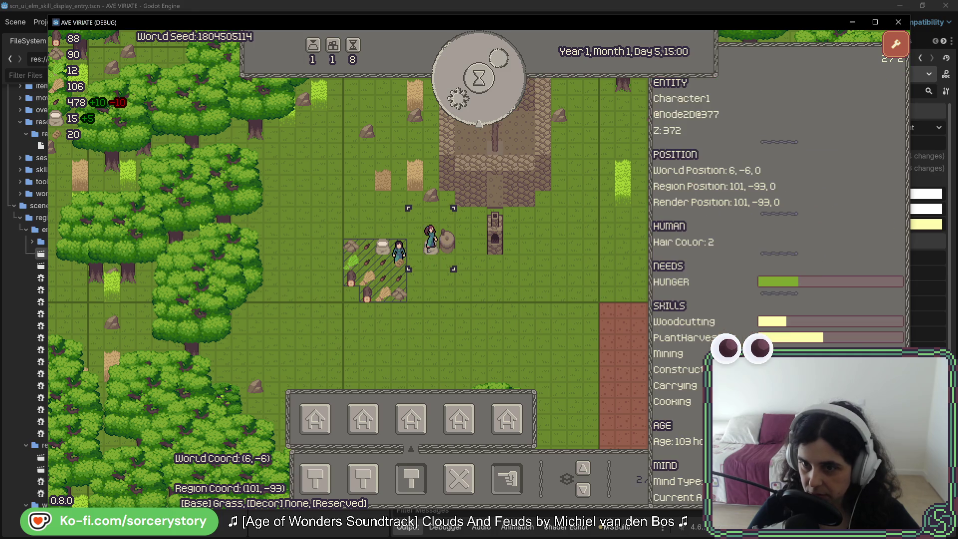
click(382, 247)
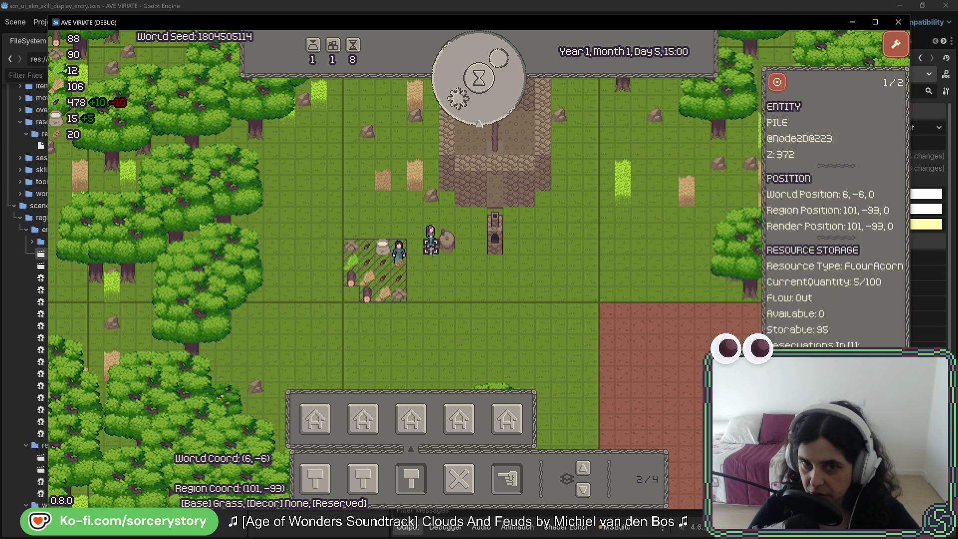
click(399, 252)
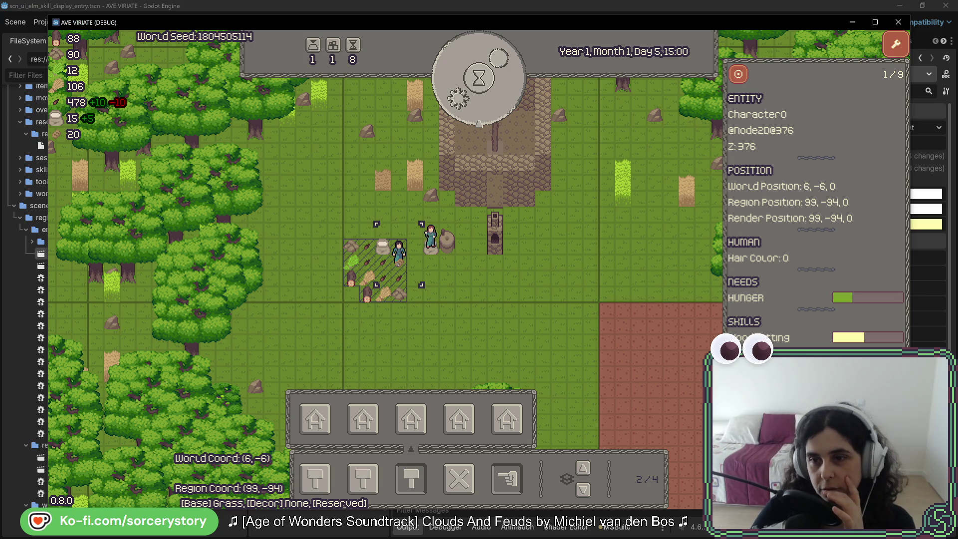
click(399, 254)
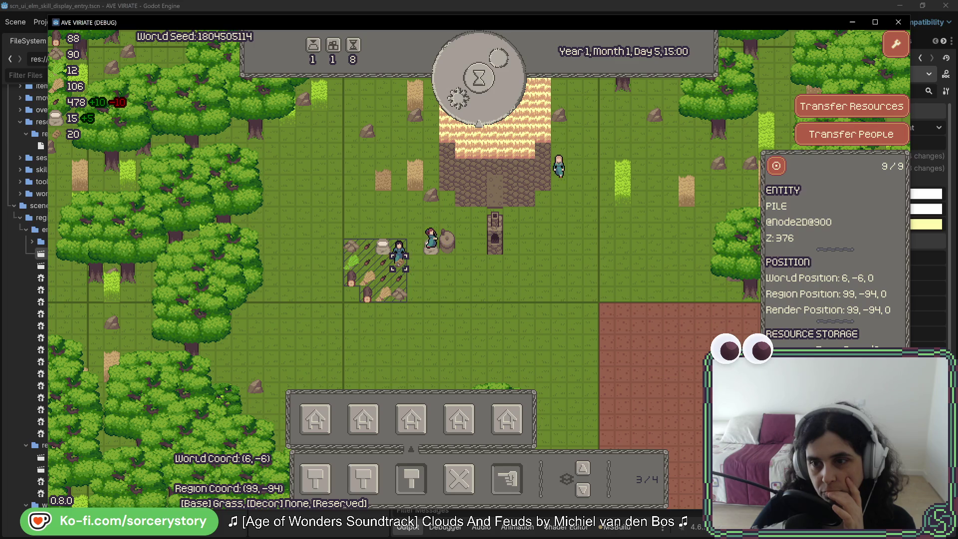
click(399, 255)
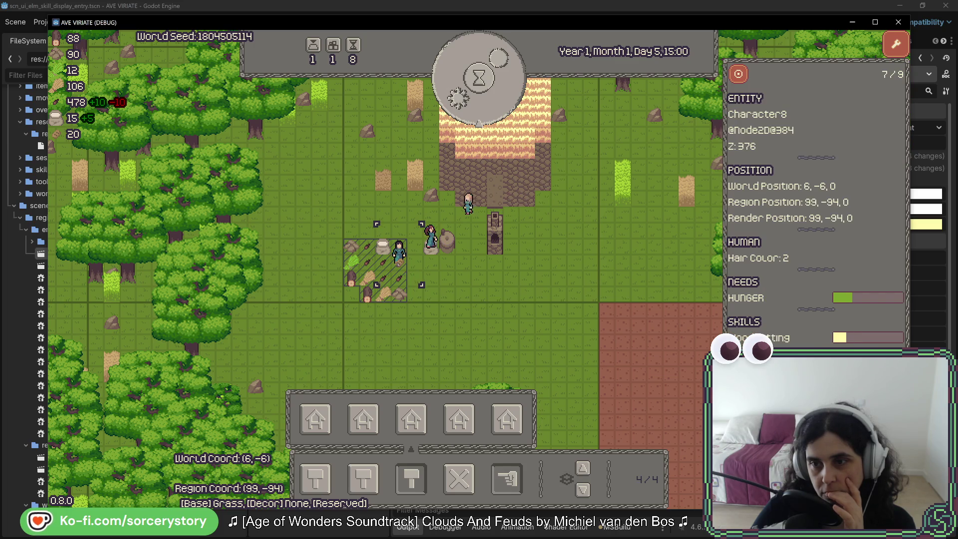
click(399, 254)
Inspect the pile beside the farm and Character1's skills, cycling between them.
click(417, 246)
click(417, 246)
click(417, 246)
click(417, 246)
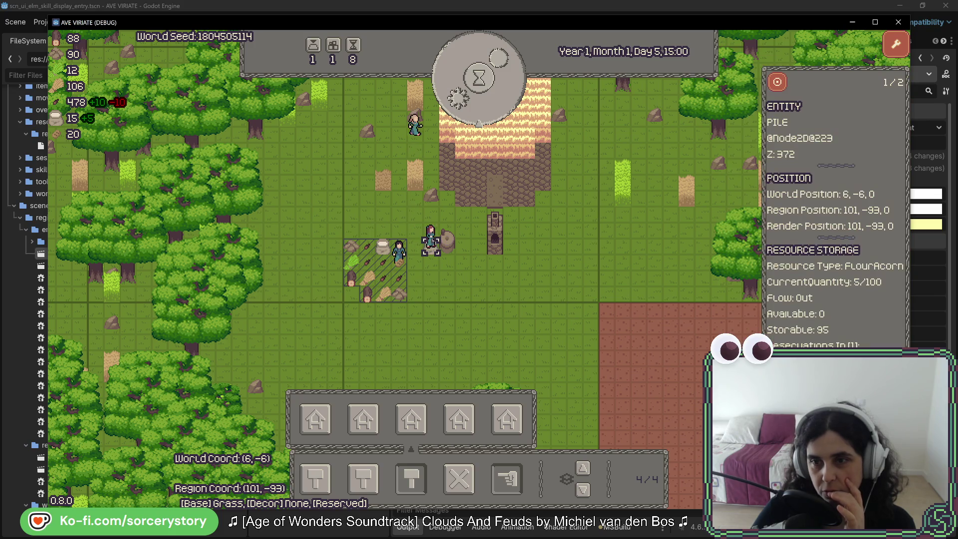
click(417, 246)
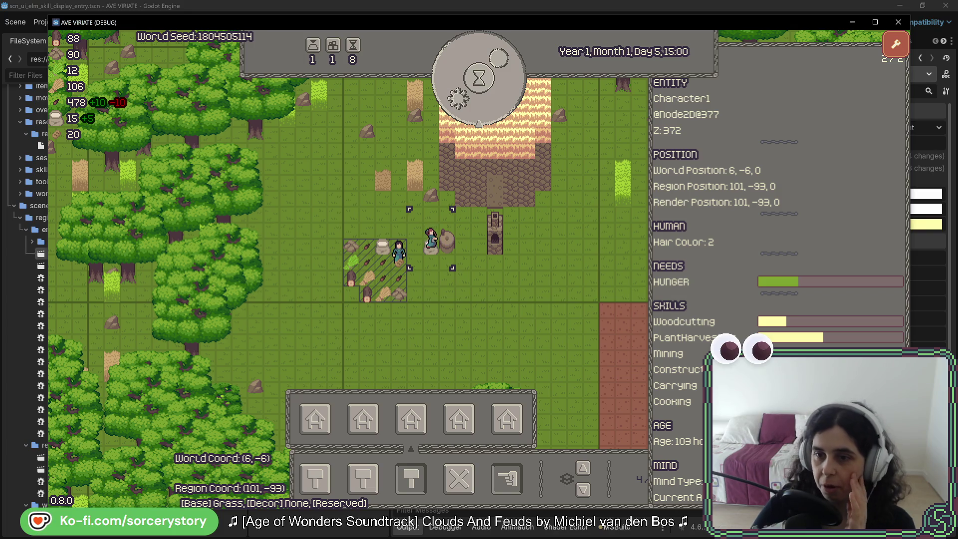
click(430, 244)
click(430, 244)
click(430, 245)
click(430, 245)
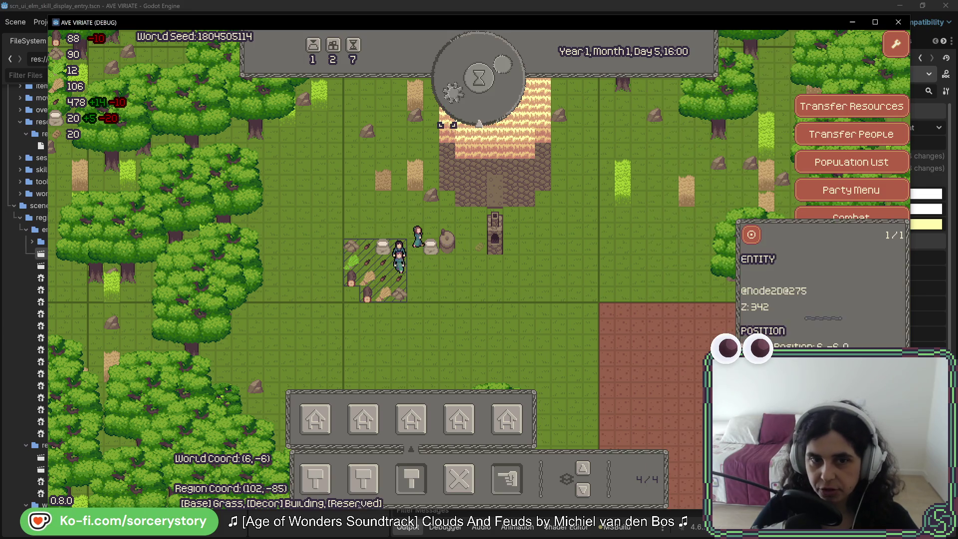
Inspect Character0, then pass six hours of game time.
click(399, 255)
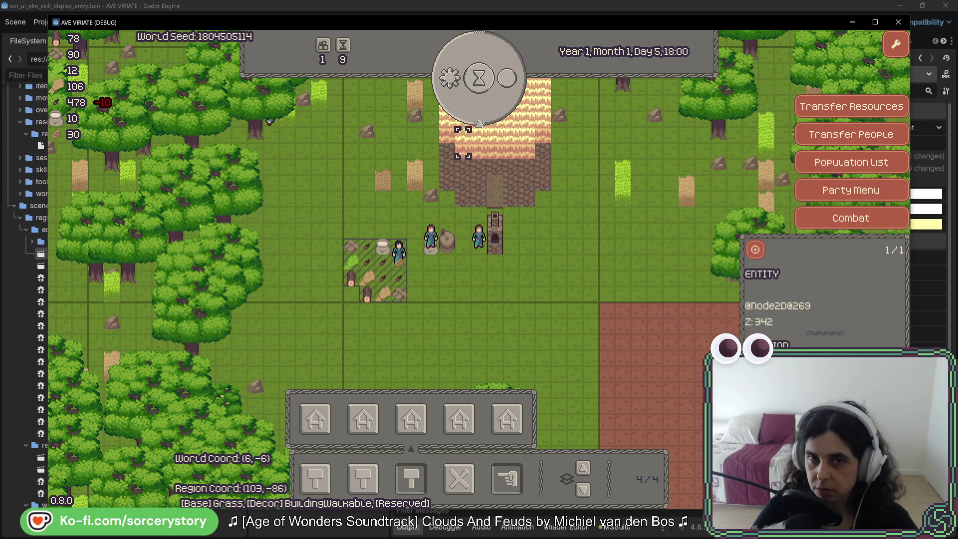
click(478, 77)
click(478, 78)
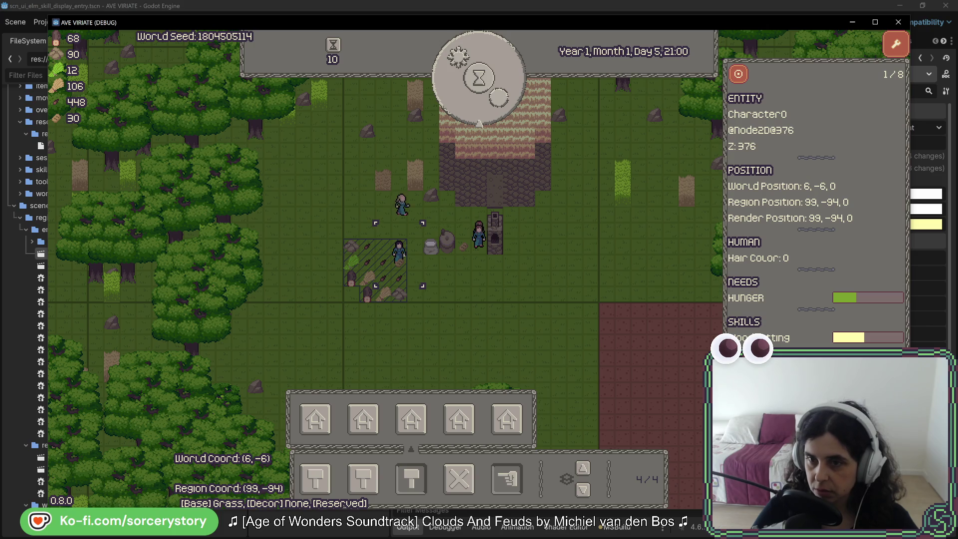
click(481, 105)
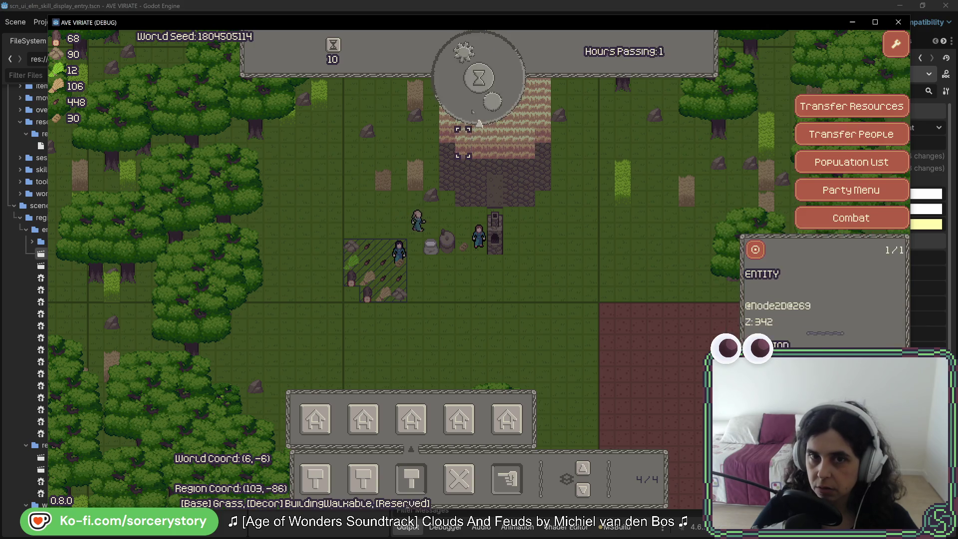
click(481, 104)
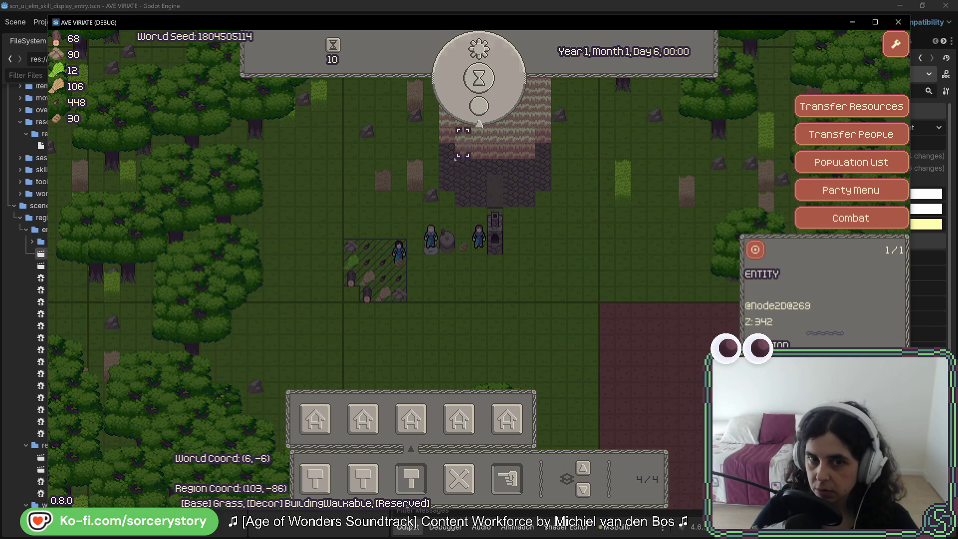
click(479, 120)
click(479, 105)
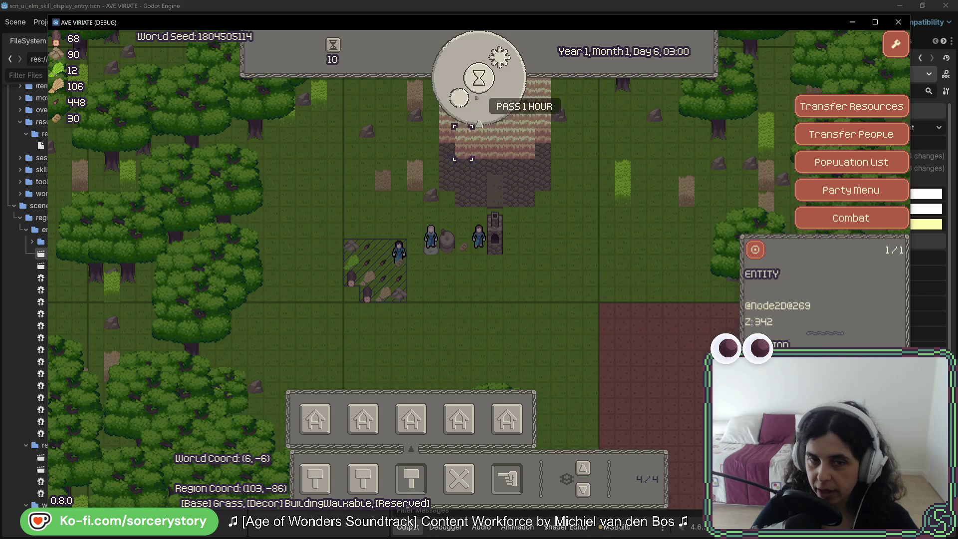
Keep passing hours up to Day 6, 11:00, checking the villager beside the pile.
click(479, 120)
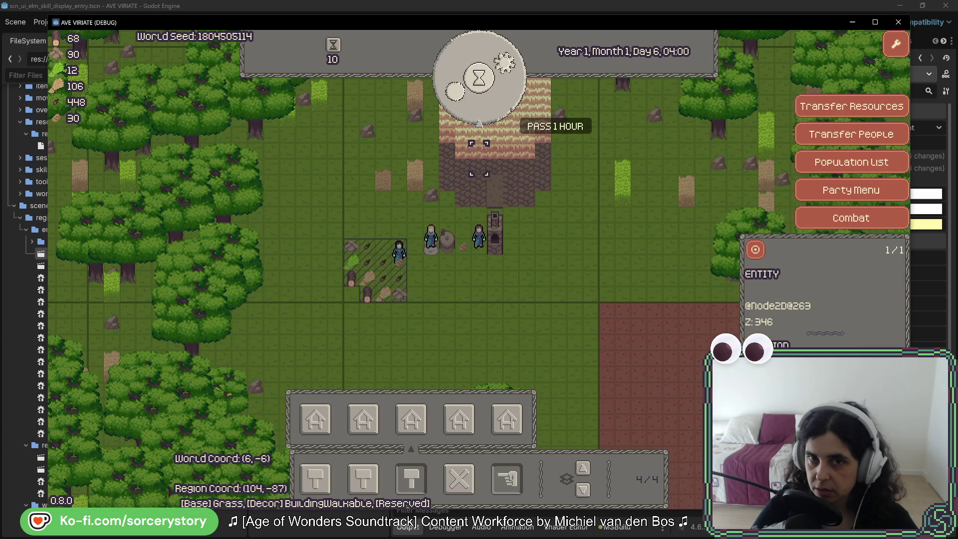
click(479, 120)
click(479, 120)
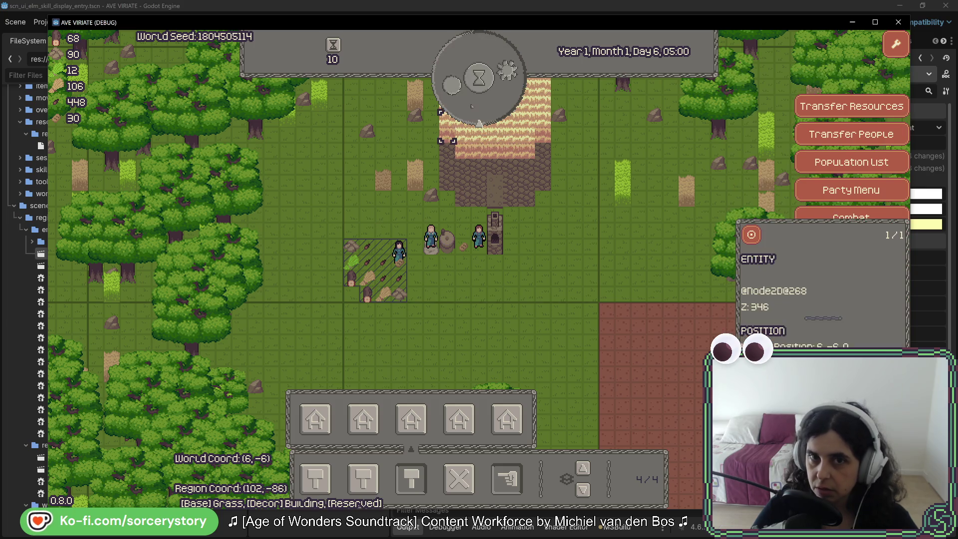
click(479, 120)
click(399, 254)
click(479, 122)
click(479, 121)
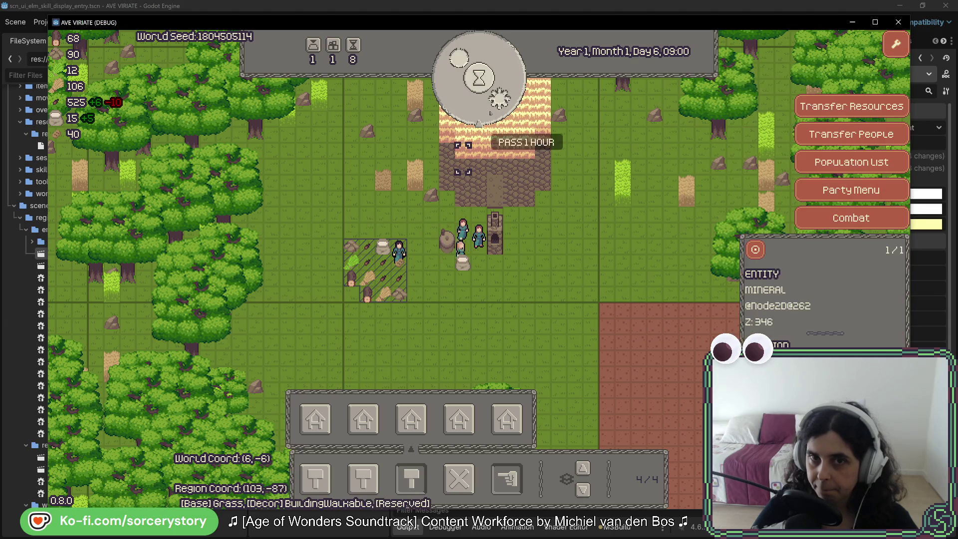
click(479, 121)
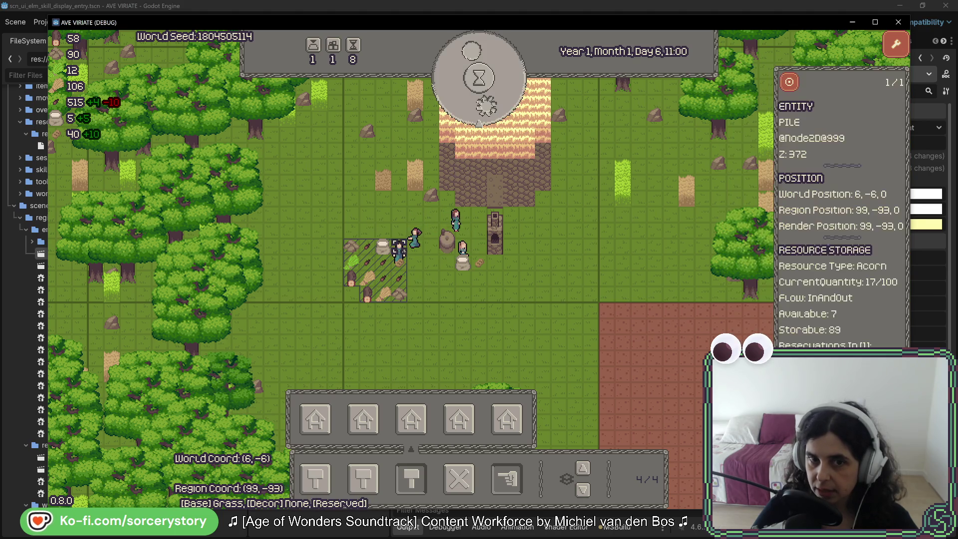
Pass two more hours to 13:00, dismiss the inspector, and return to Rider's Hunger code.
click(479, 121)
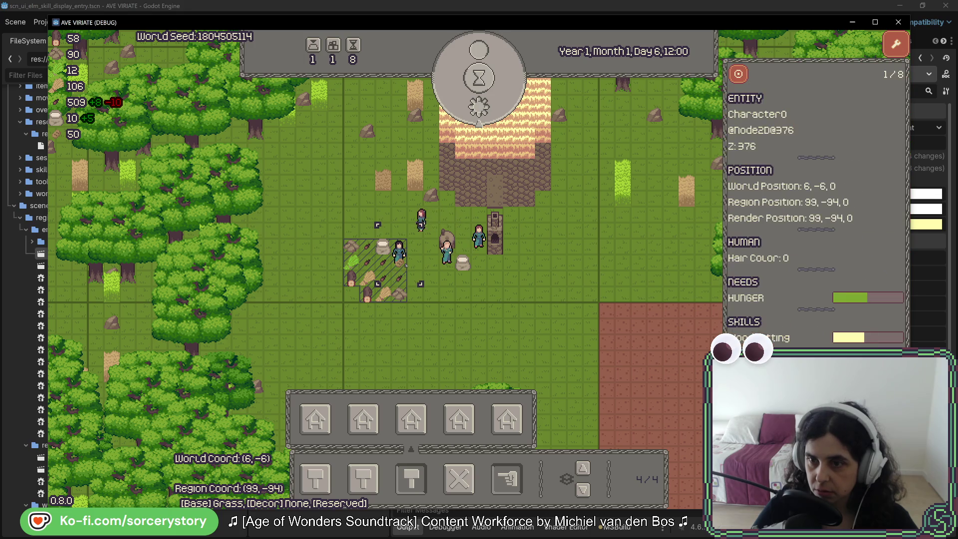
click(479, 121)
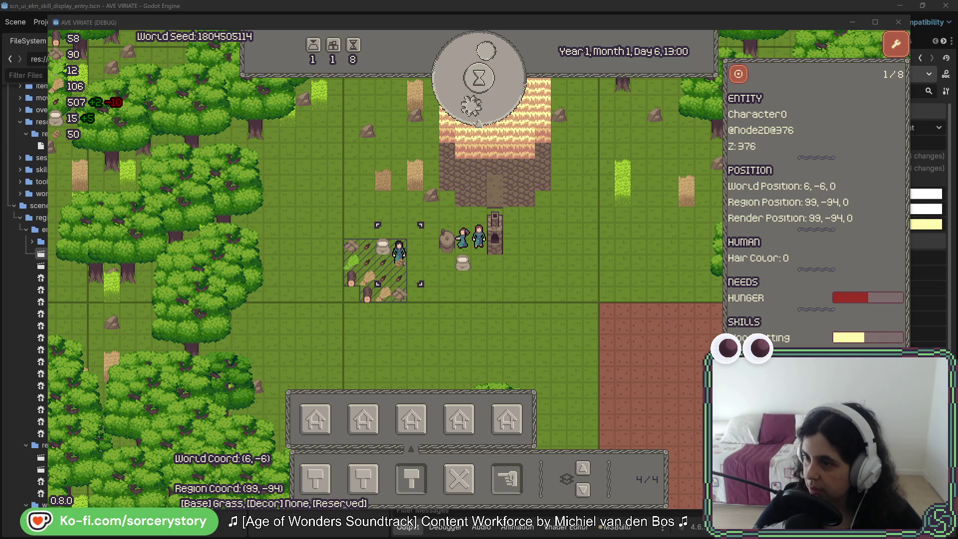
key(Escape)
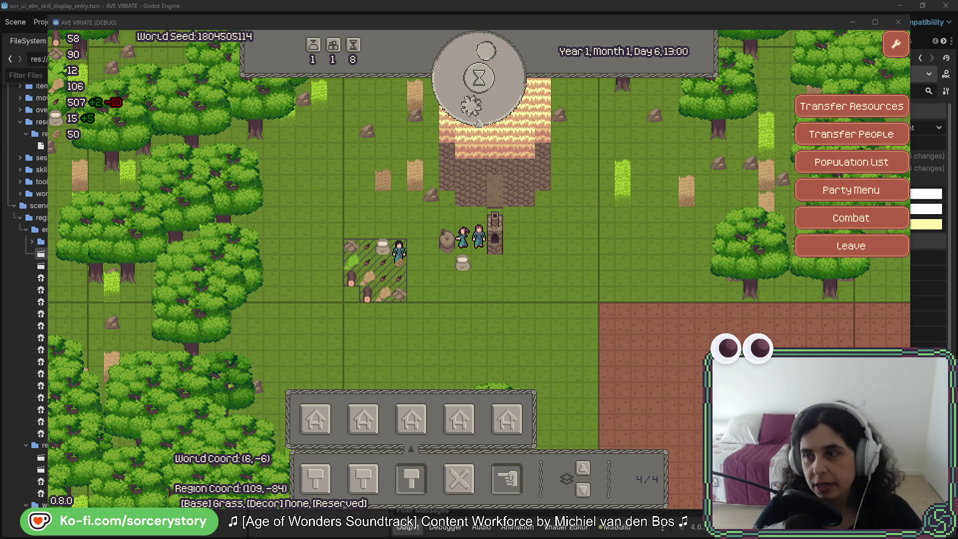
key(alt+Tab)
right_click(538, 238)
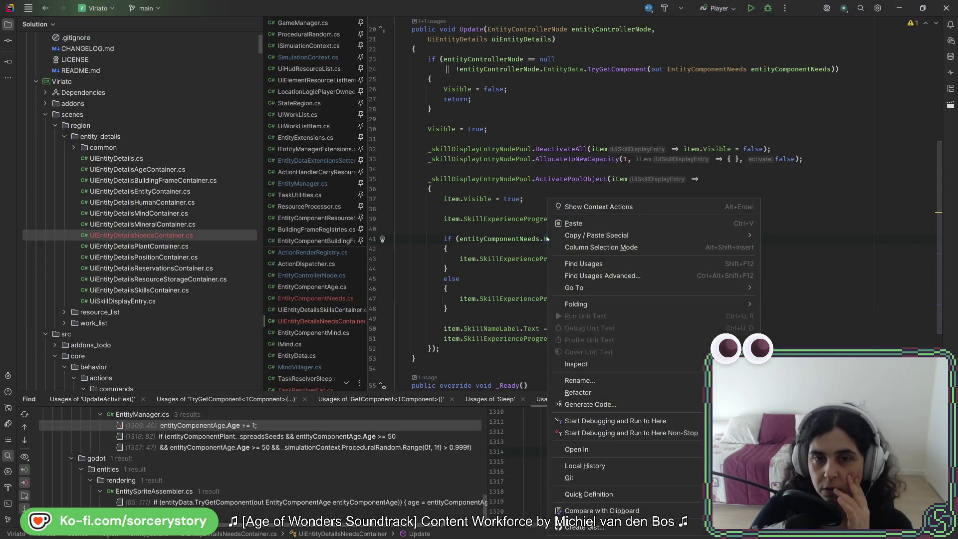
Find Hunger's usages and change the MindVillager.cs eat check from Hunger > 50 to Hunger >= 50.
click(569, 262)
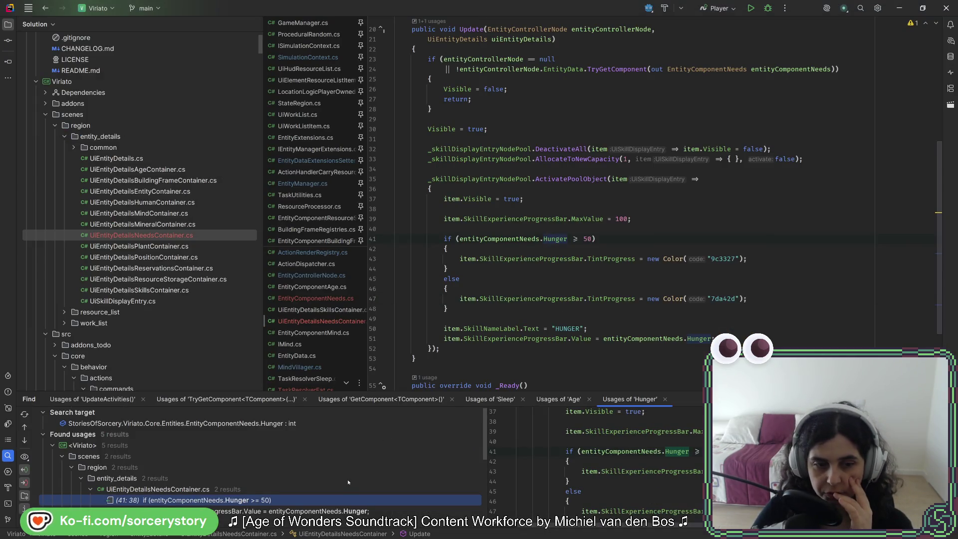
scroll(343, 486, down, 5)
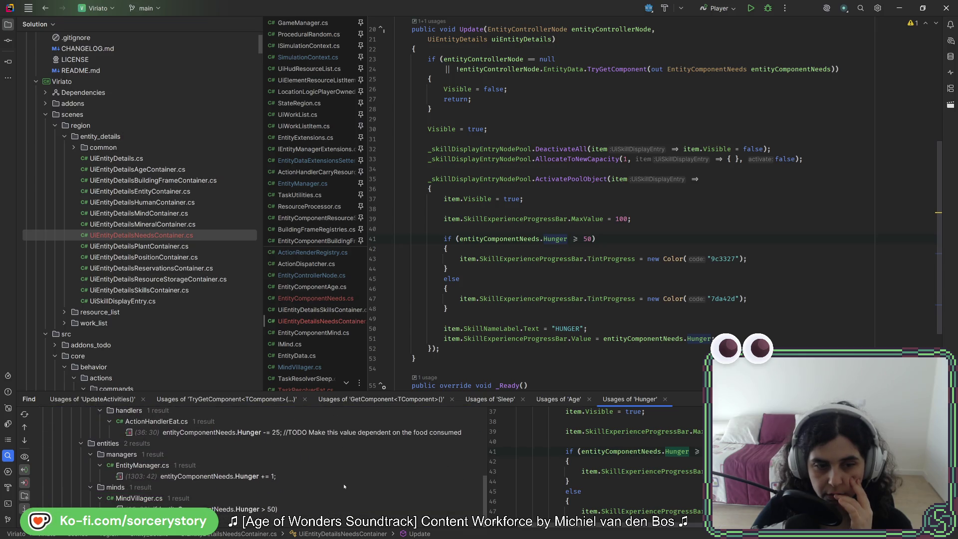
double_click(246, 510)
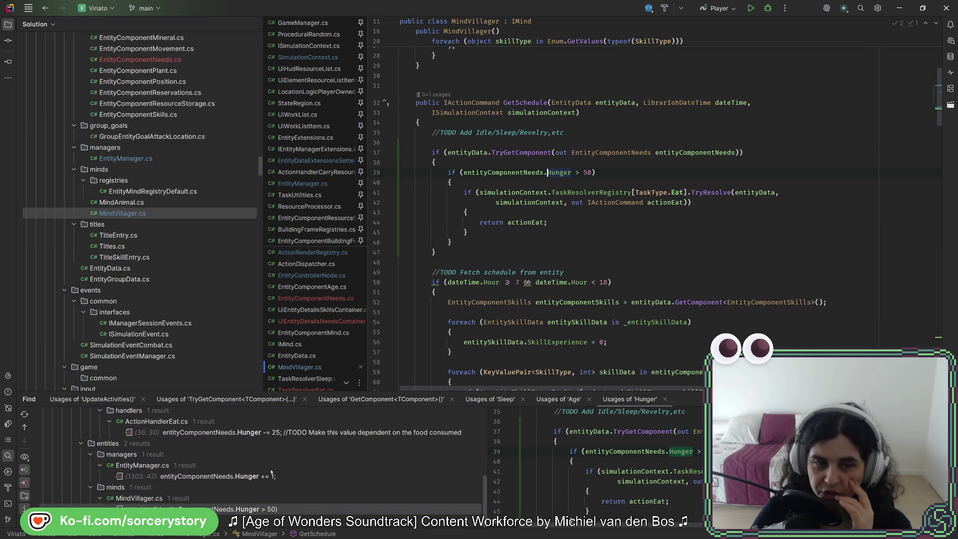
click(578, 174)
text(=)
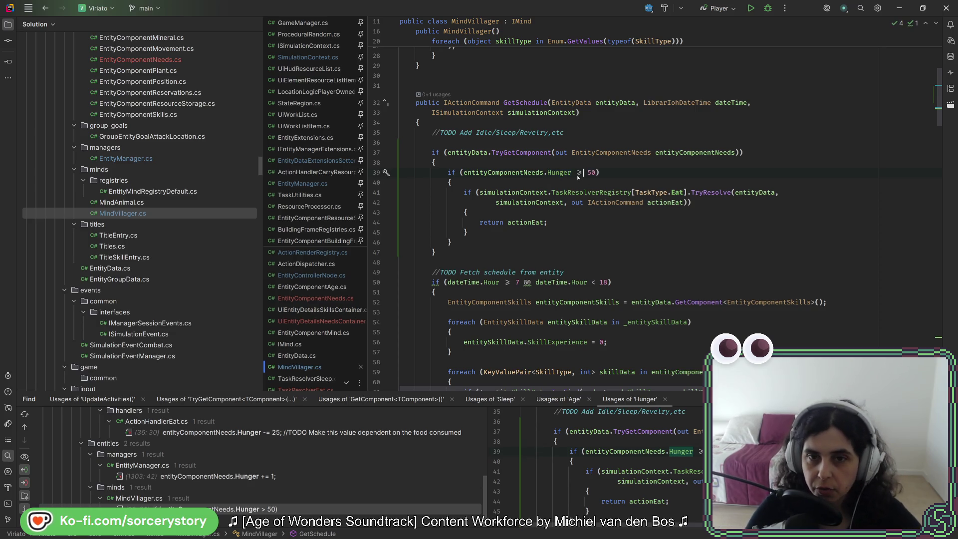
click(598, 173)
key(ctrl+alt+l)
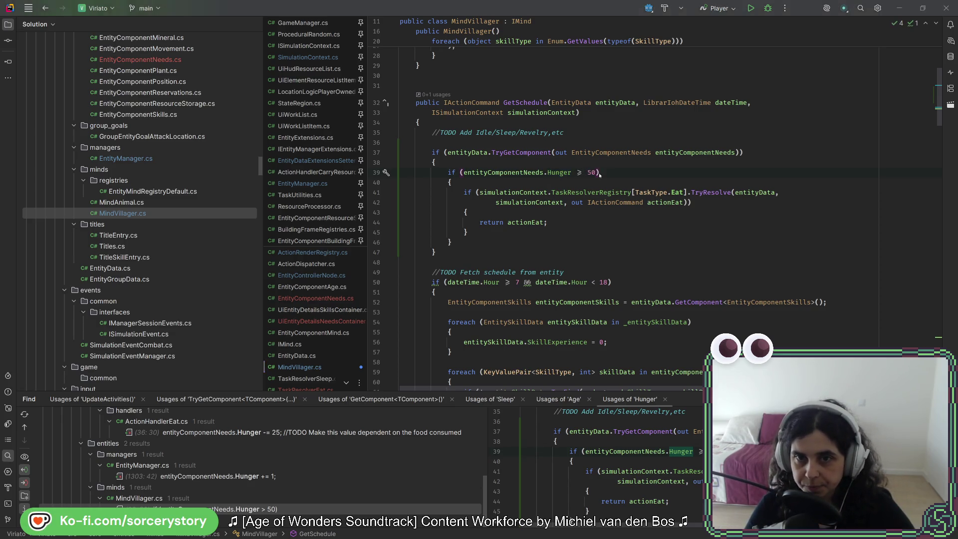
key(alt+Tab)
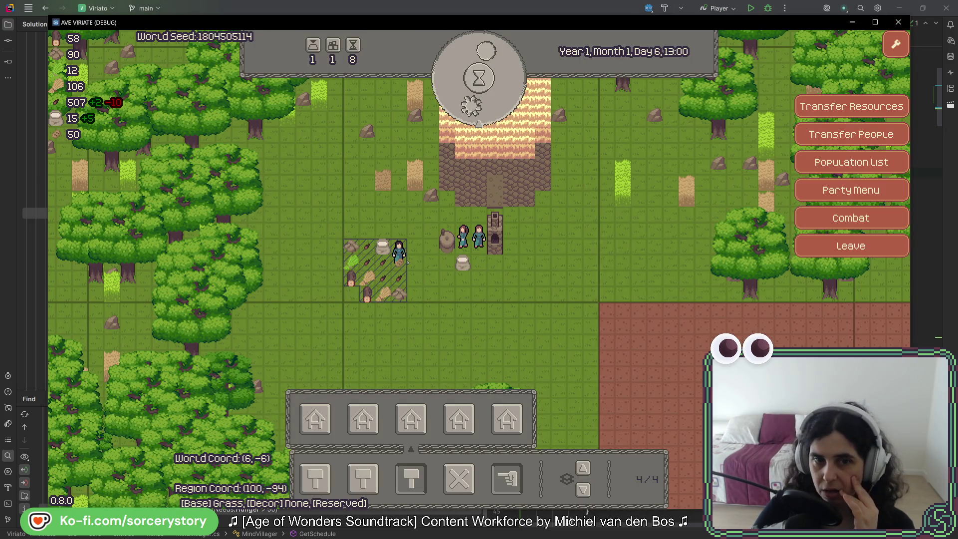
Select and deselect a villager, then shut the running game window.
click(405, 259)
click(406, 260)
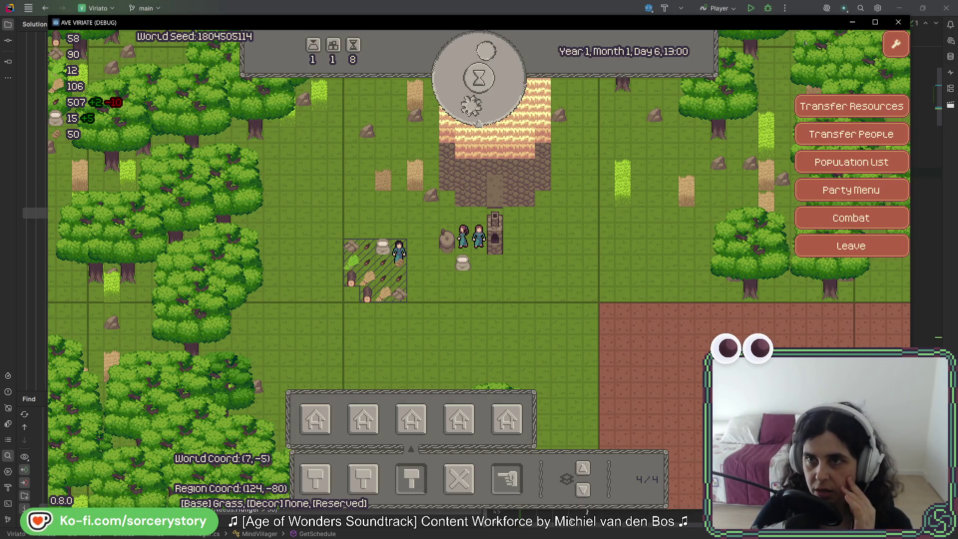
click(898, 22)
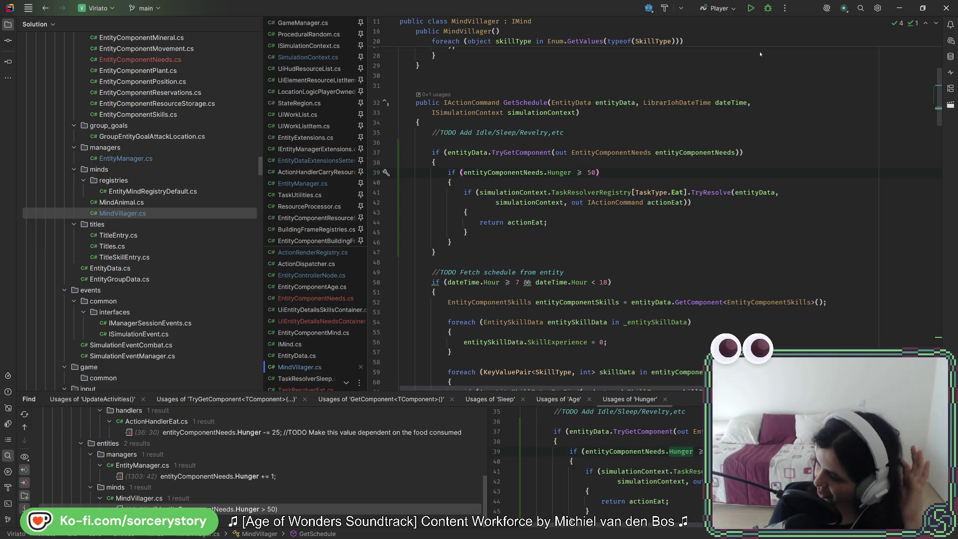
Review the eating block on lines 39–47 of MindVillager.cs and the Eat task lookup on line 41.
click(514, 234)
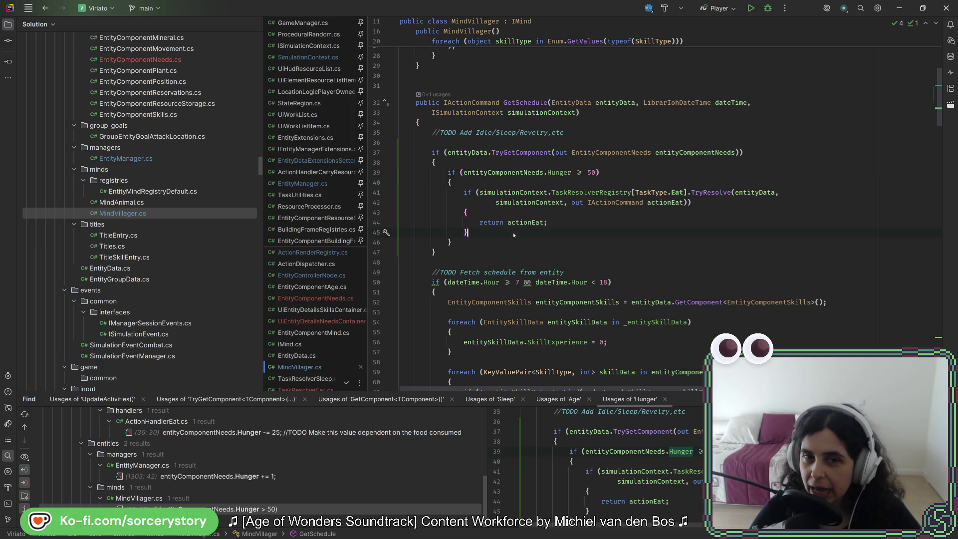
key(Down)
key(Down)
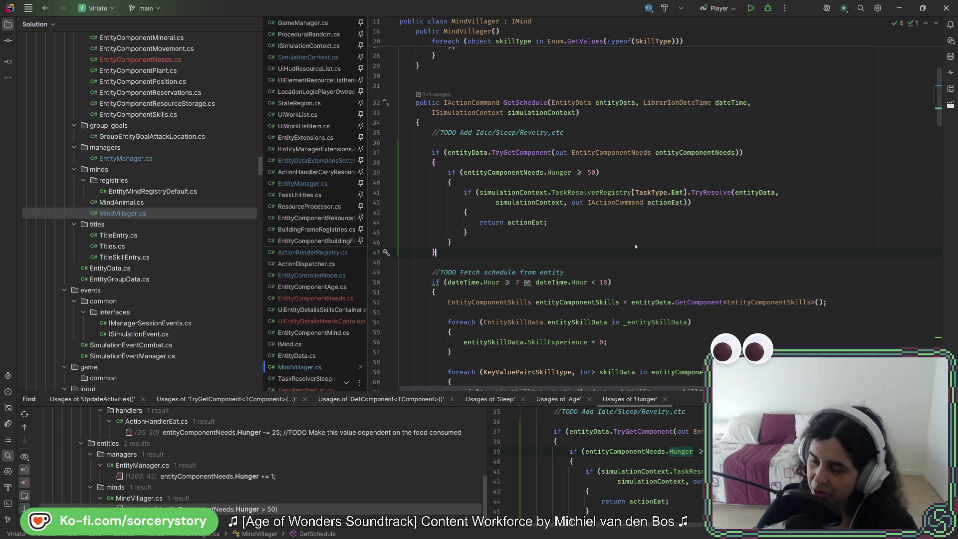
key(Up)
key(Up)
key(Down)
key(Down)
click(640, 192)
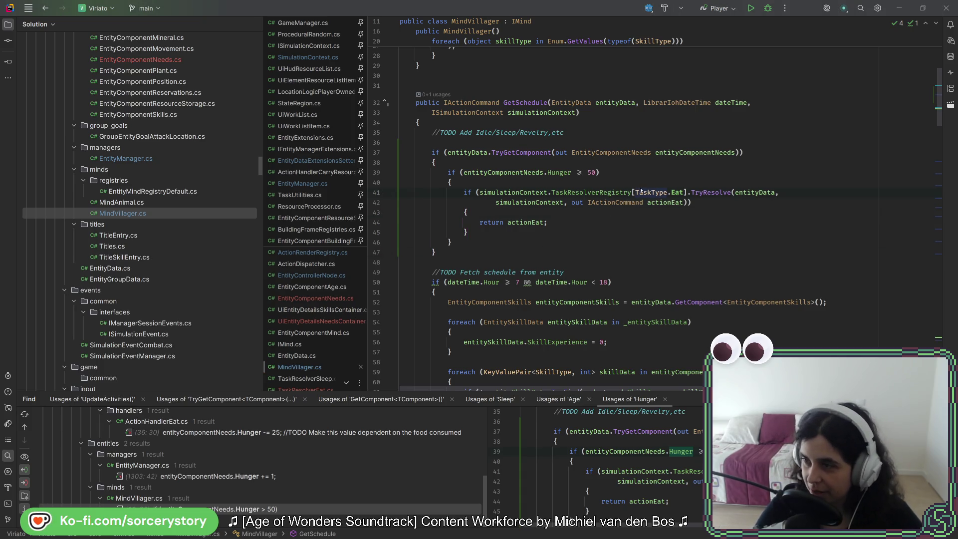
key(alt+Tab)
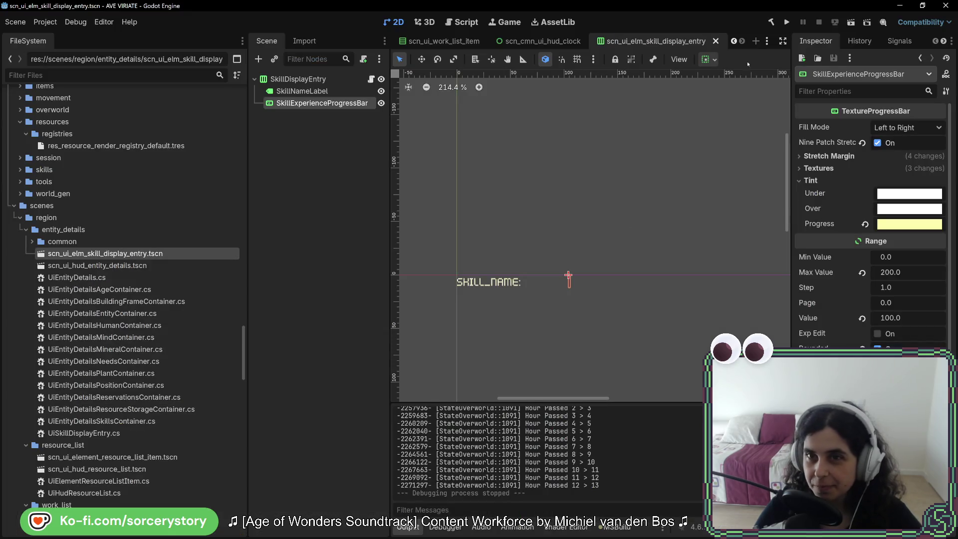
Launch the game with Run Project (F5) to test the skill display entry.
click(781, 23)
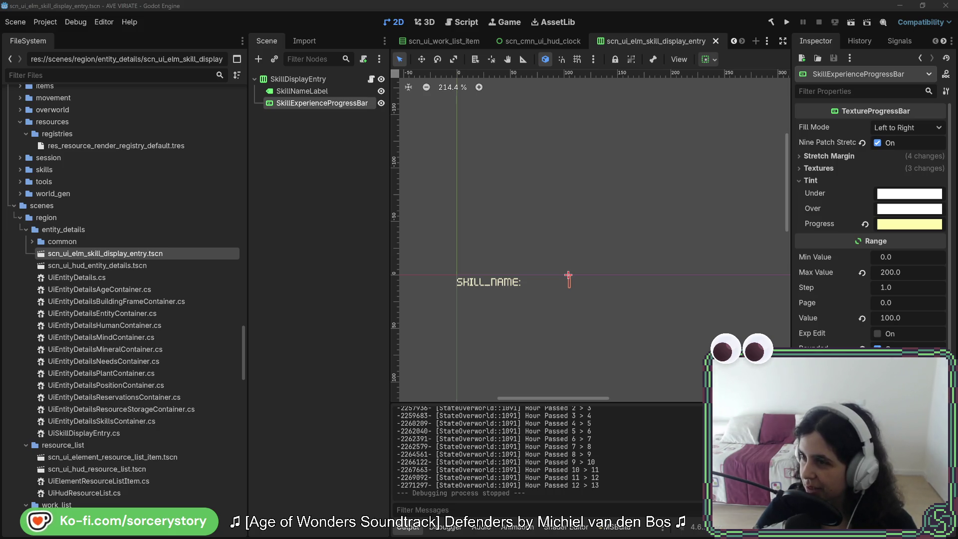
Place the Sims 3 cover on the left and the Sims 4 Sweet Treats image on the right.
drag(957, 73, 376, 77)
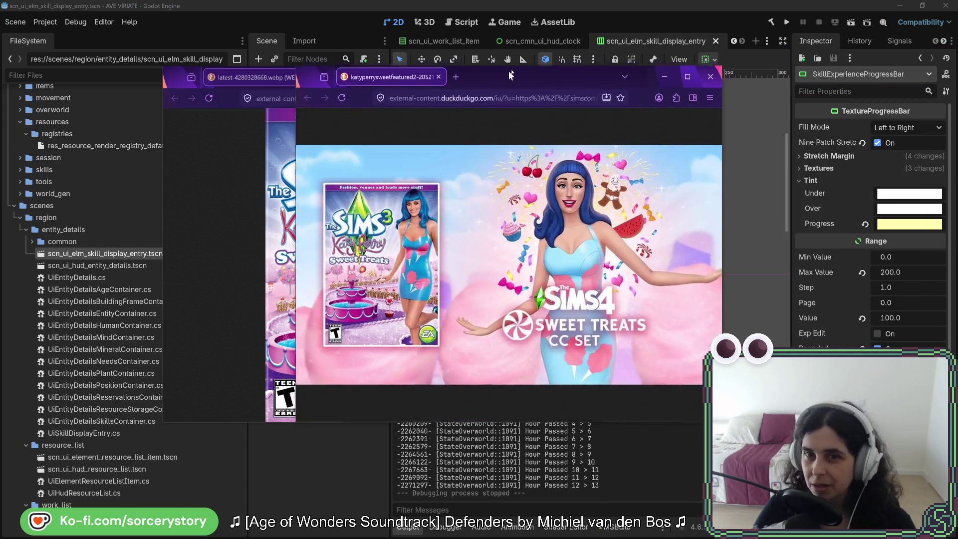
drag(427, 43, 629, 41)
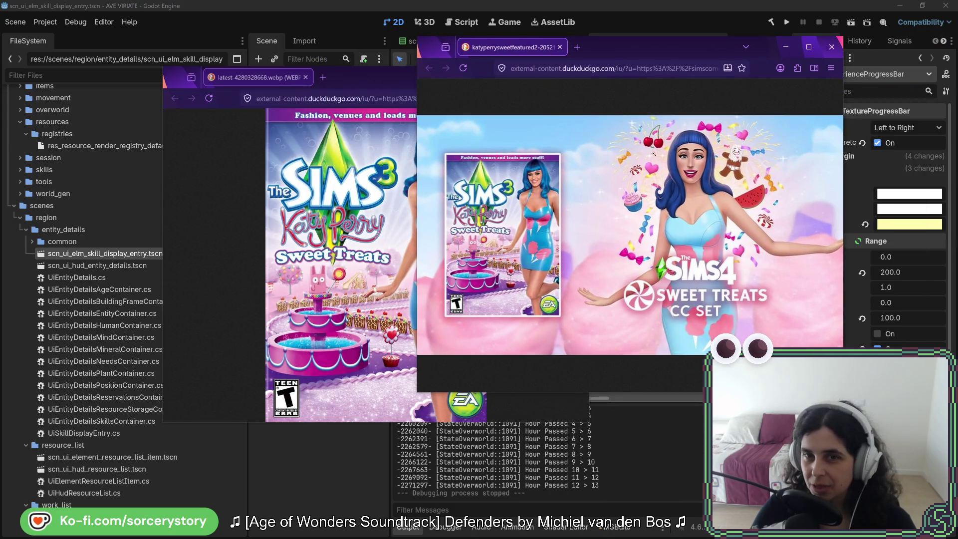
drag(349, 81, 194, 69)
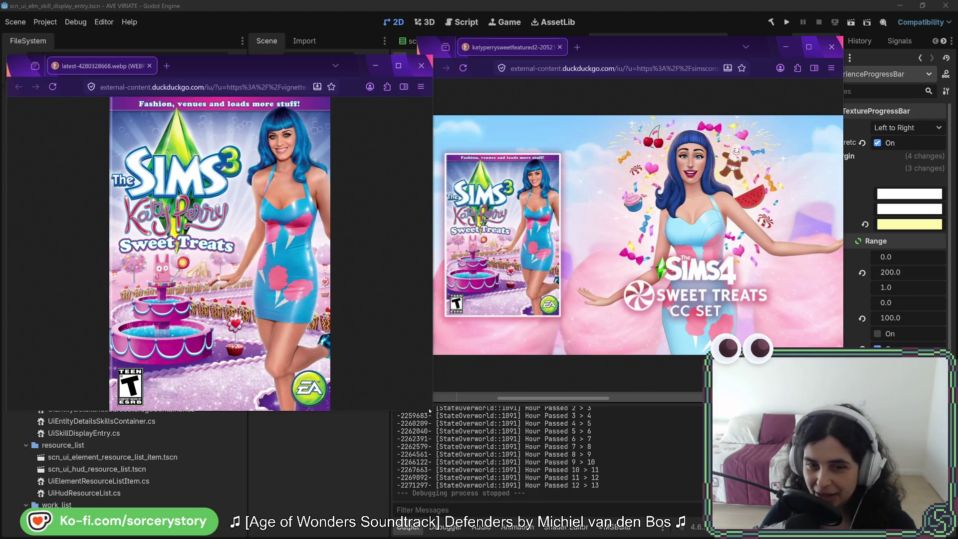
Stretch the Sims 3 cover window to full height, then close it.
drag(433, 410, 434, 531)
drag(296, 64, 300, 40)
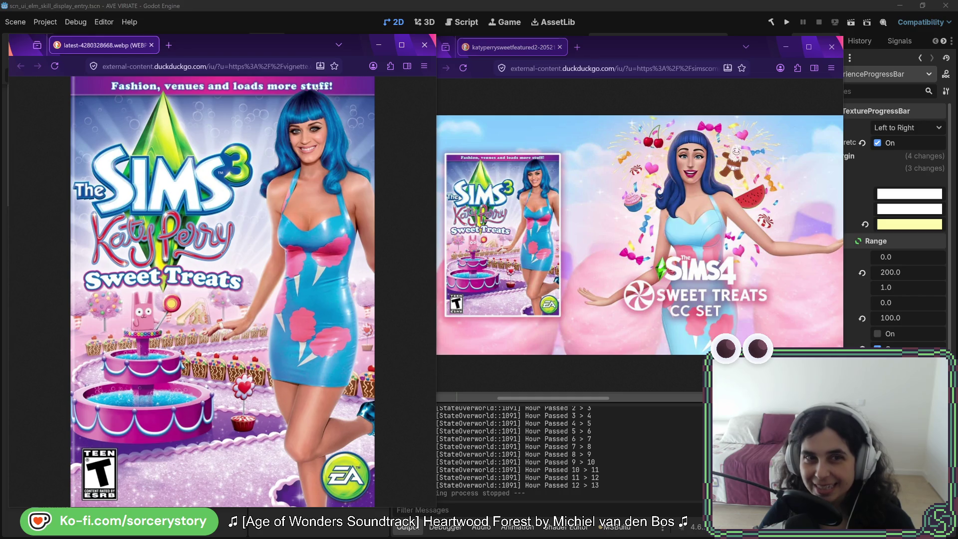
key(ctrl+w)
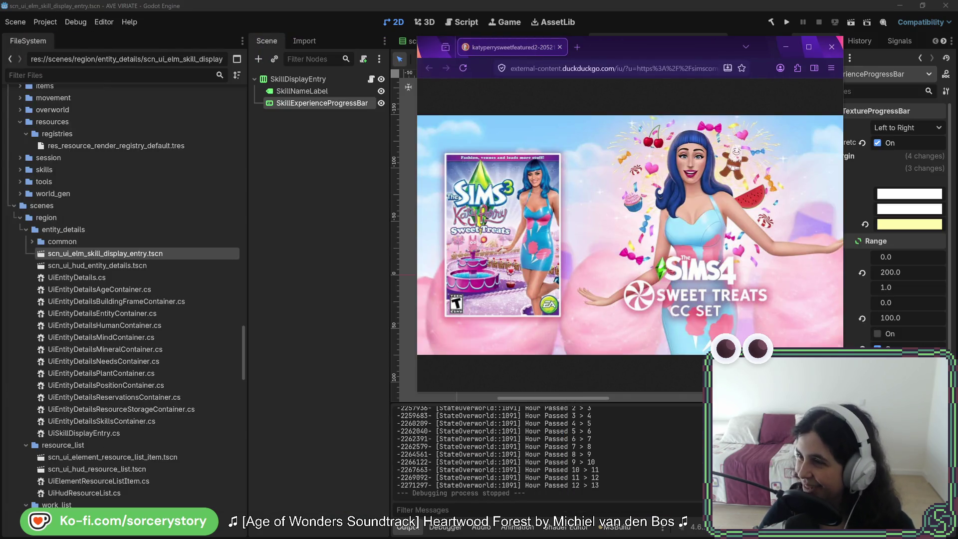
Close the Sims 4 Sweet Treats image window in Firefox with Ctrl+W.
key(ctrl+w)
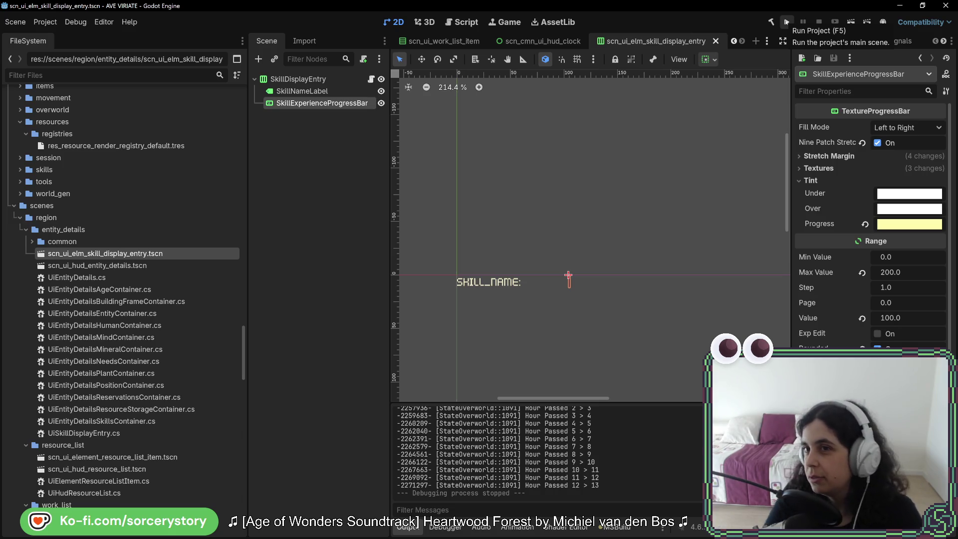
Run the project, start a New Game and visit the Player Settlement.
click(787, 22)
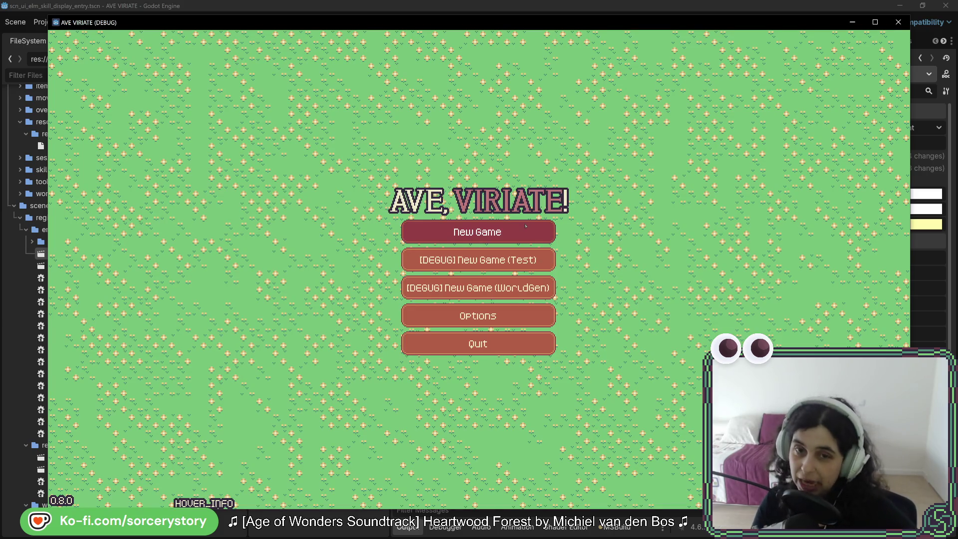
click(525, 225)
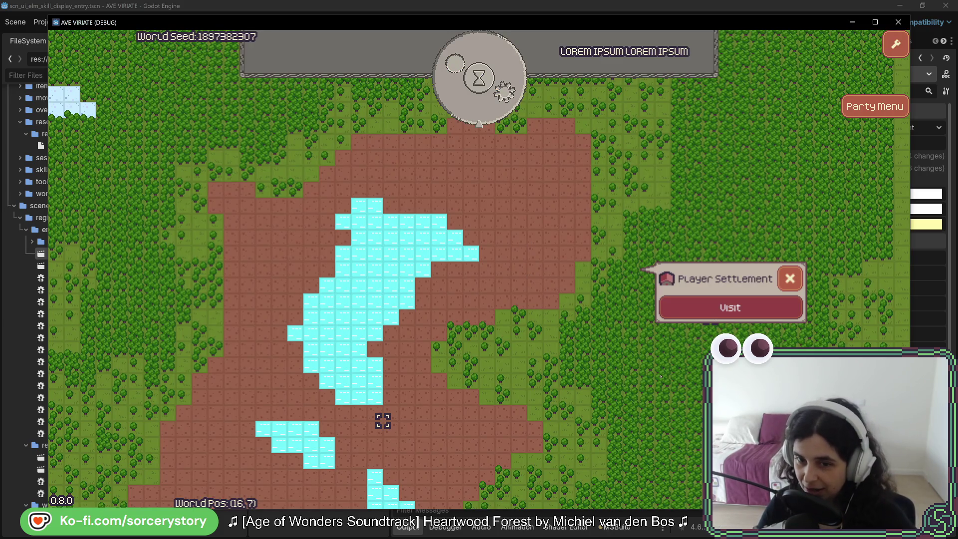
click(730, 308)
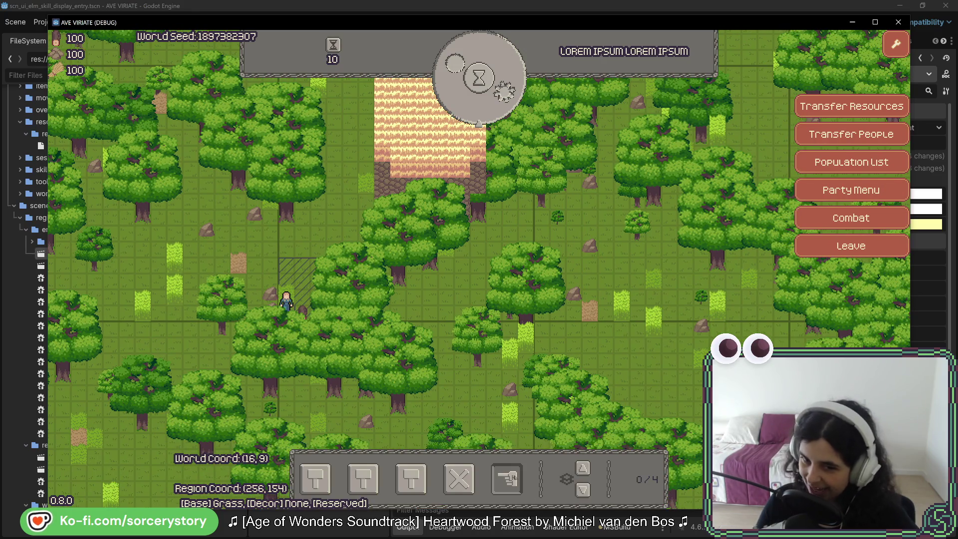
Clear the tree removal designations and pick a house type from the build options.
click(507, 479)
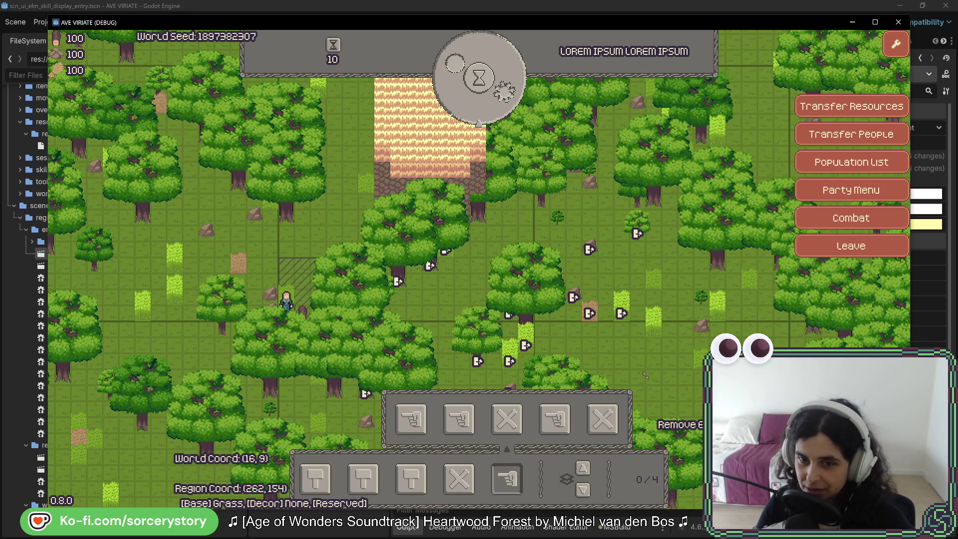
click(602, 418)
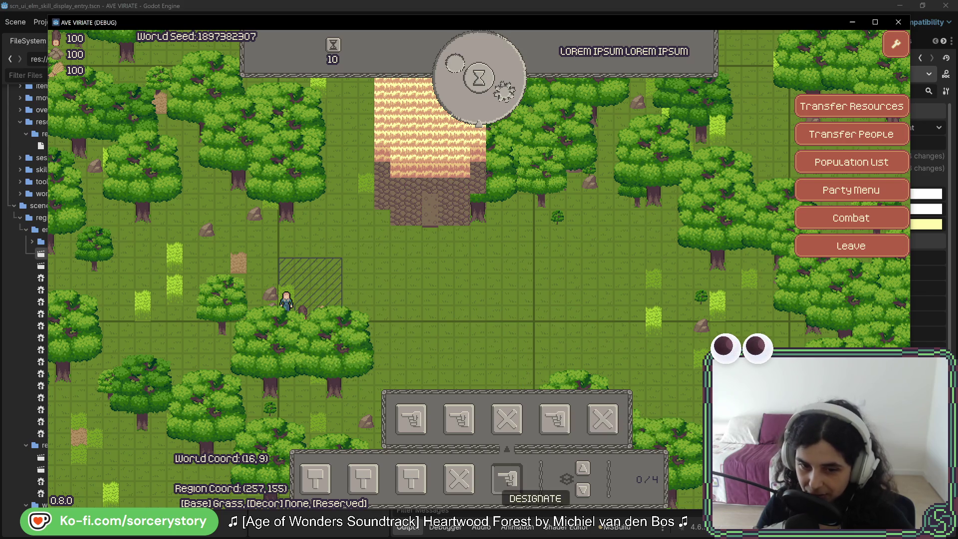
click(411, 479)
click(459, 419)
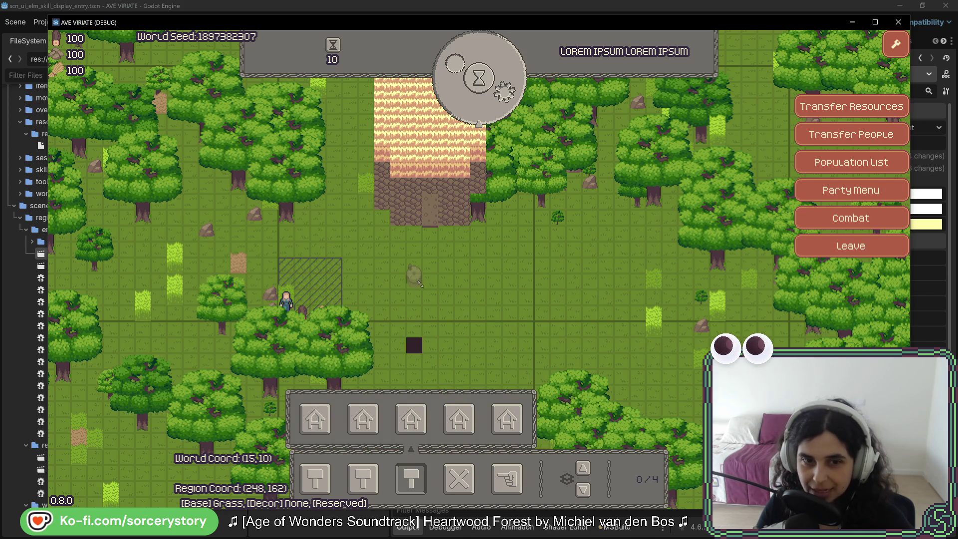
Place a house frame on the map and pass hours through the night into the next morning.
click(384, 267)
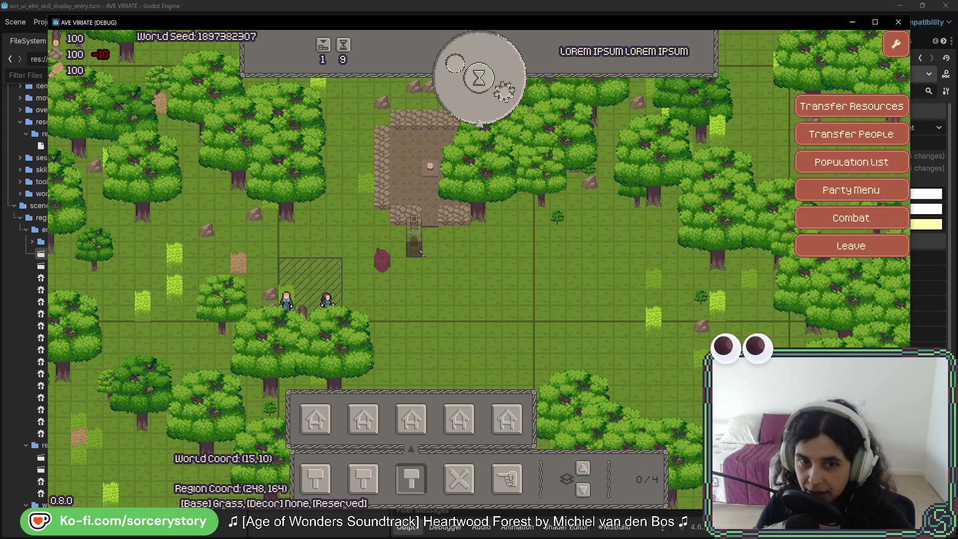
click(481, 107)
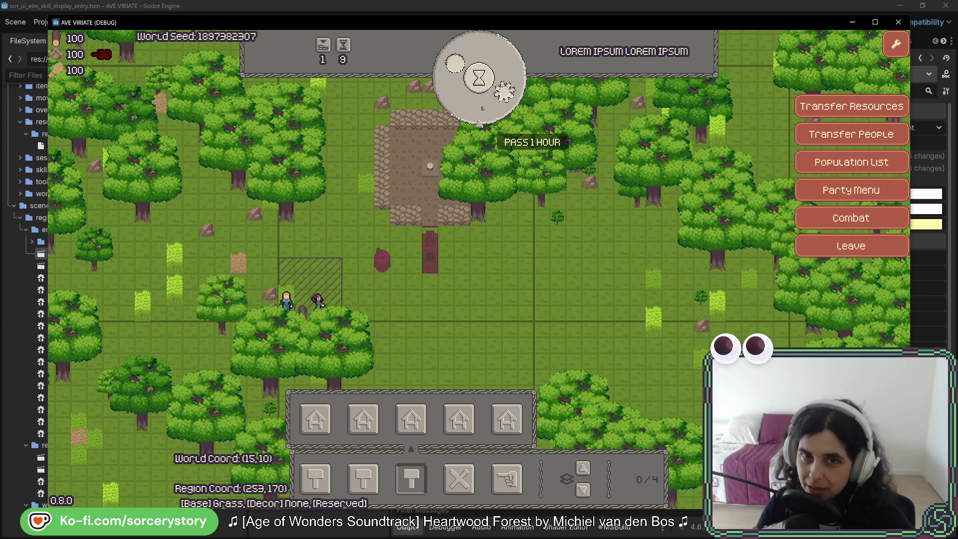
click(482, 106)
click(482, 107)
click(482, 106)
click(482, 107)
click(482, 107)
click(482, 107)
click(482, 107)
click(482, 107)
click(481, 105)
click(482, 106)
click(482, 104)
click(482, 103)
click(483, 102)
click(483, 102)
click(483, 101)
click(483, 102)
click(482, 102)
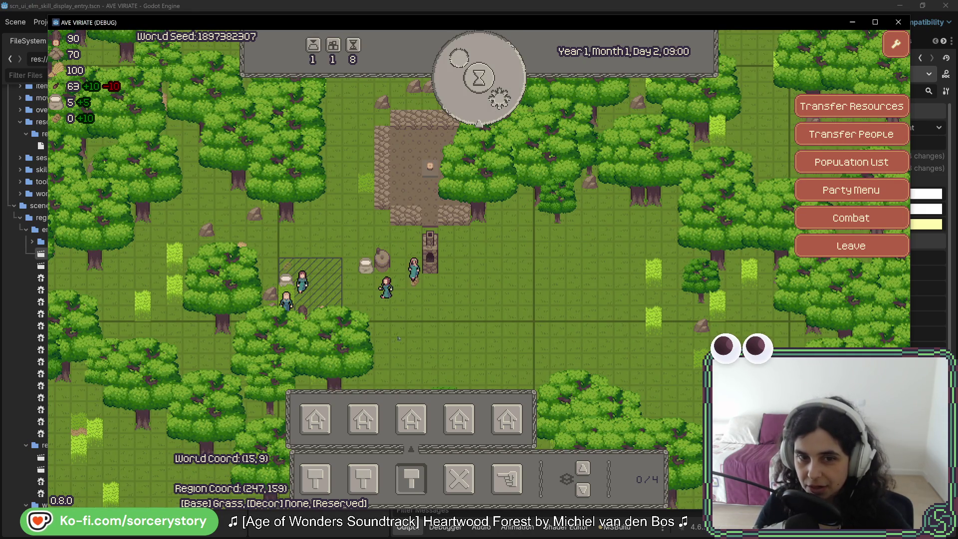
Inspect Character2's skills in the character inspector, then close it.
click(424, 292)
click(424, 292)
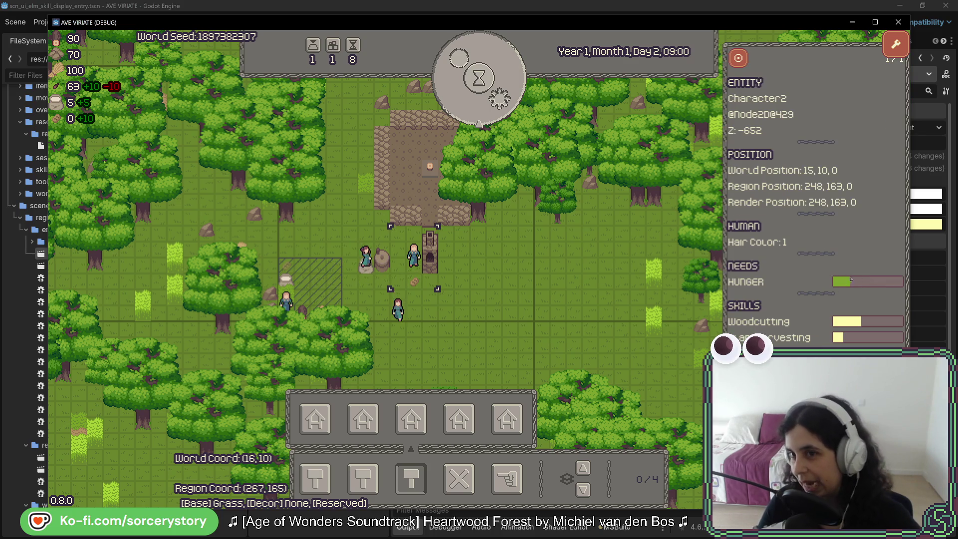
click(617, 260)
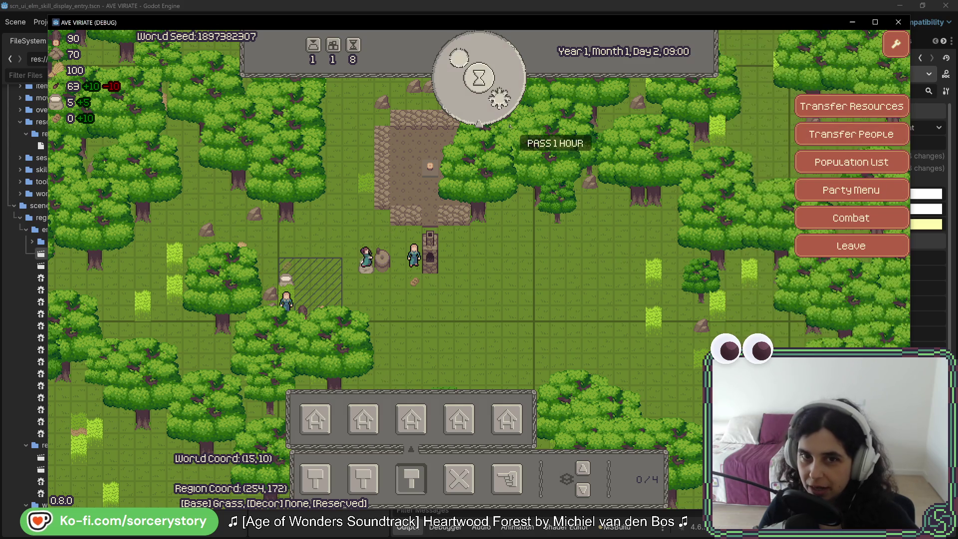
Keep passing hours through evening and night until Day 3 morning.
click(494, 113)
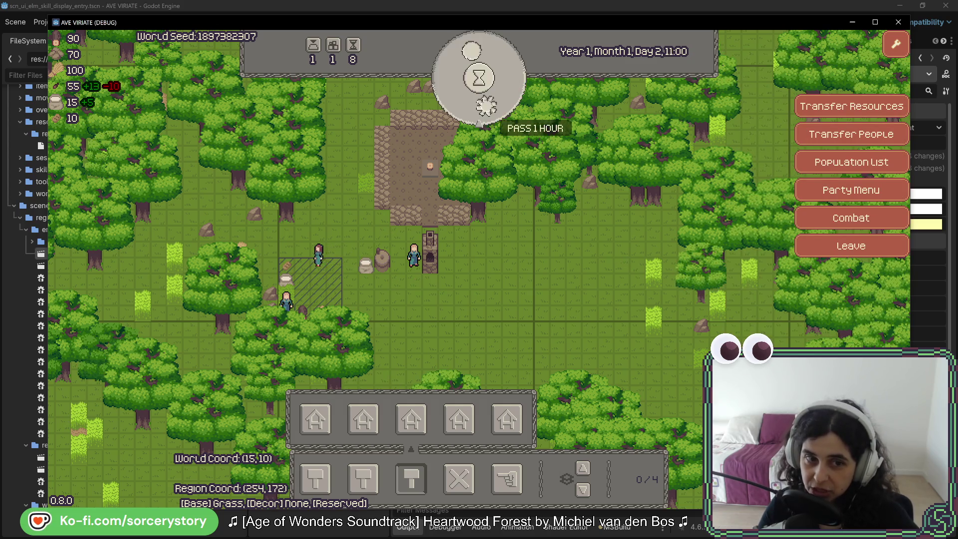
click(491, 111)
click(490, 111)
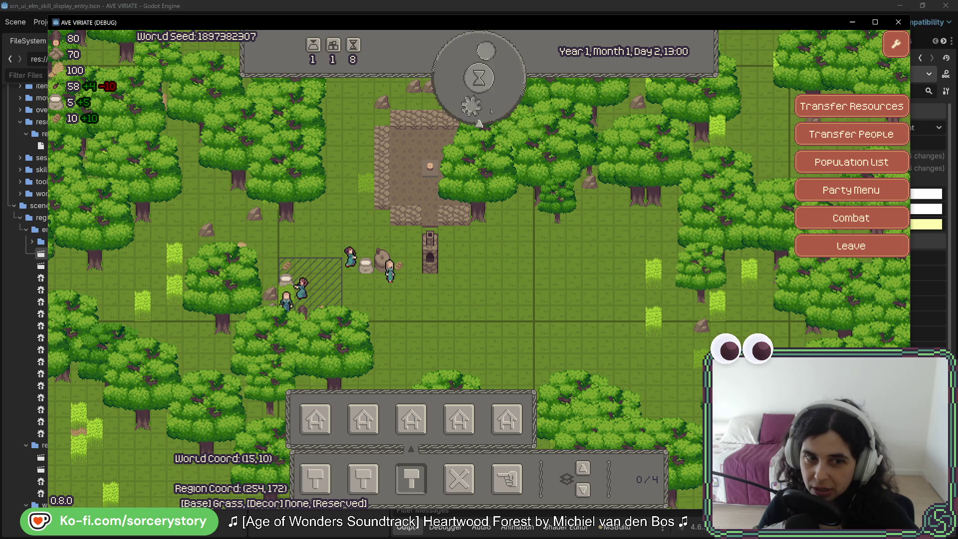
click(491, 110)
click(491, 111)
click(491, 111)
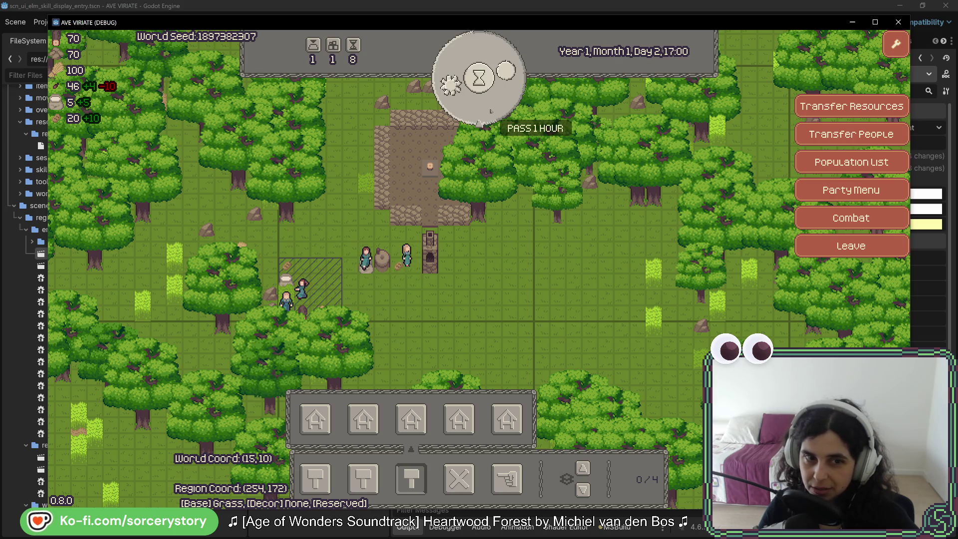
click(491, 111)
click(490, 110)
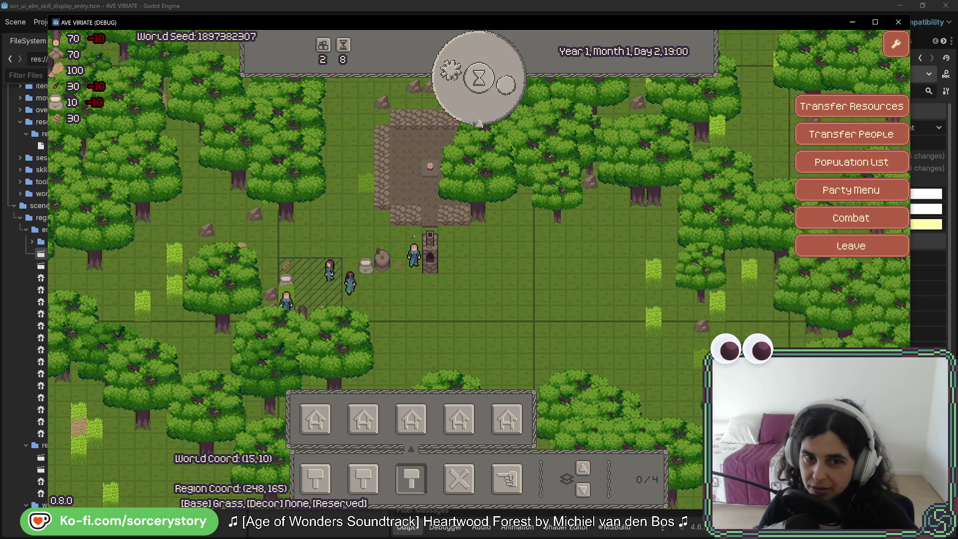
click(472, 113)
click(472, 113)
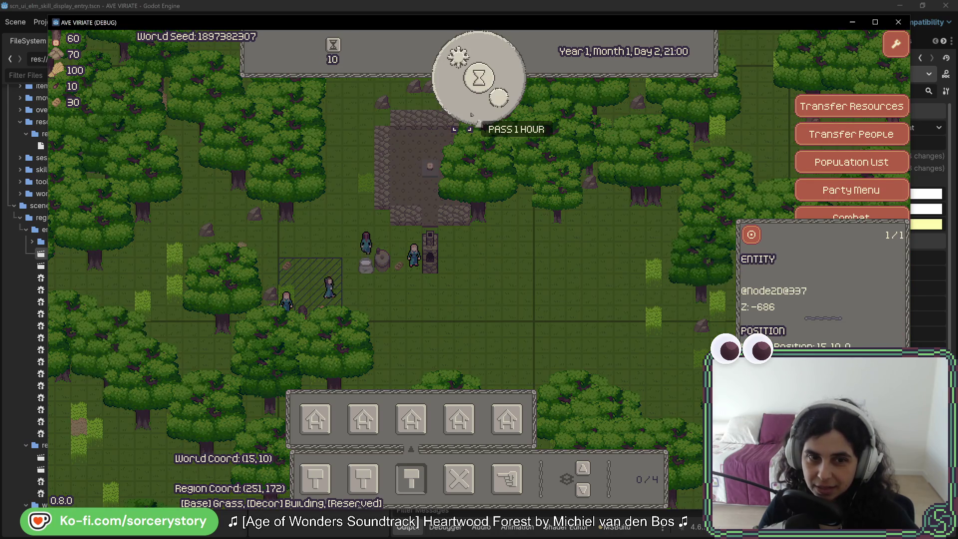
click(464, 117)
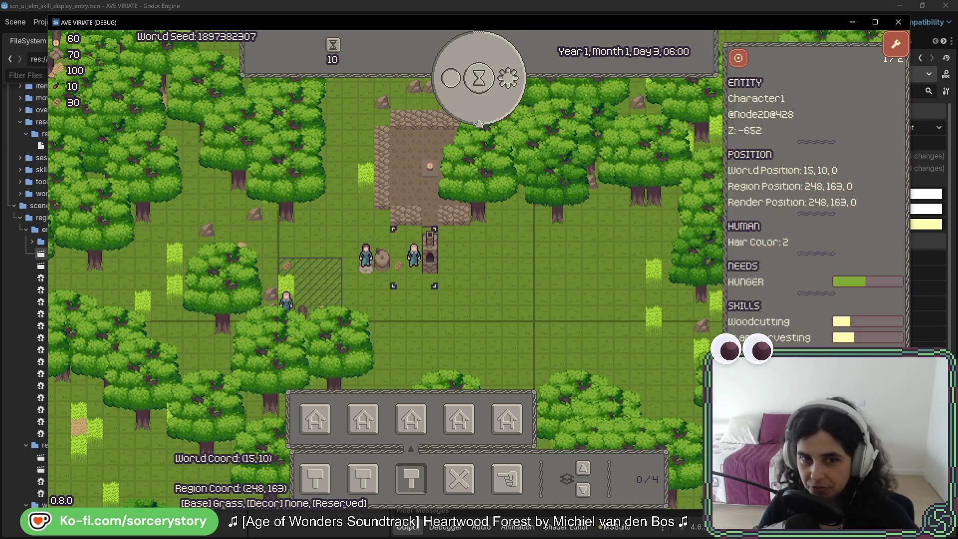
click(483, 90)
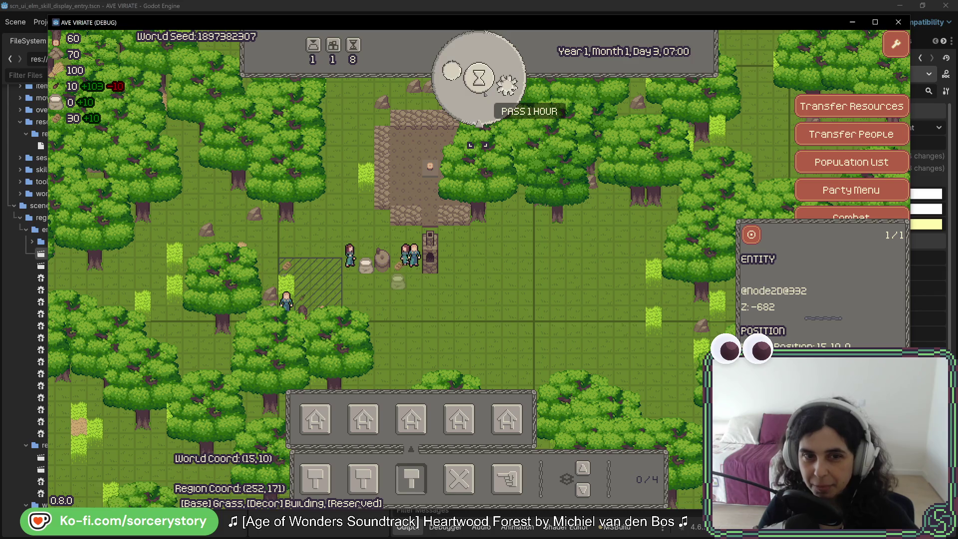
click(484, 91)
click(482, 91)
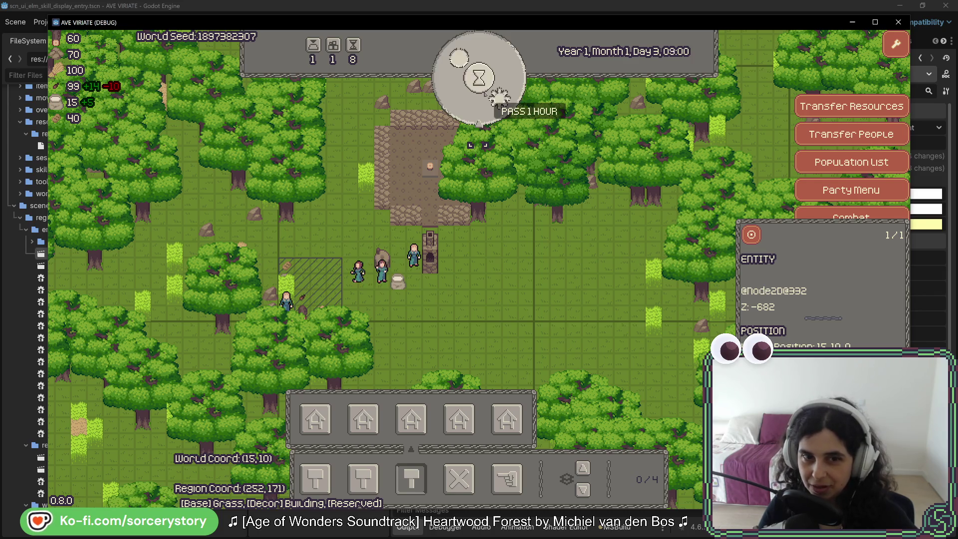
click(483, 91)
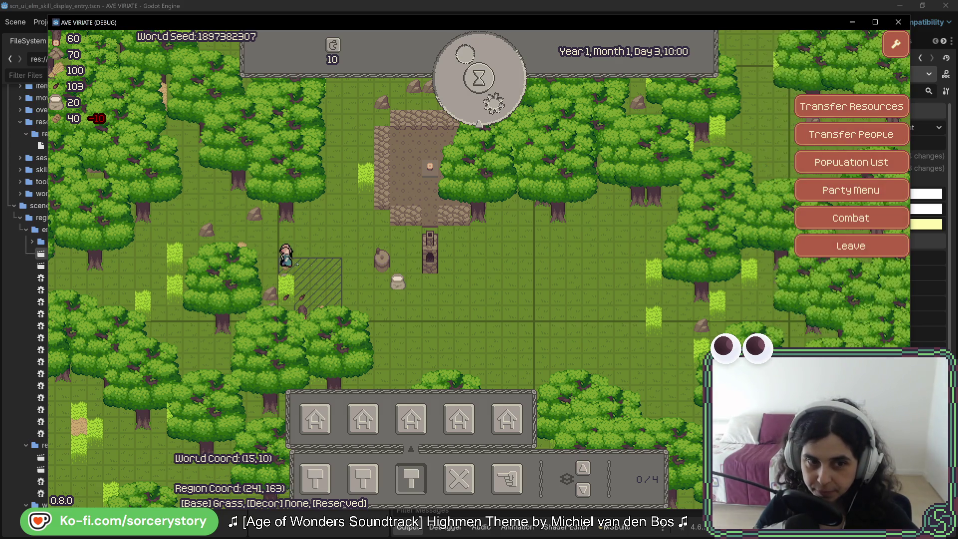
Select Character9 to show its skill bars and shift the game window left to expose the Inspector.
click(289, 264)
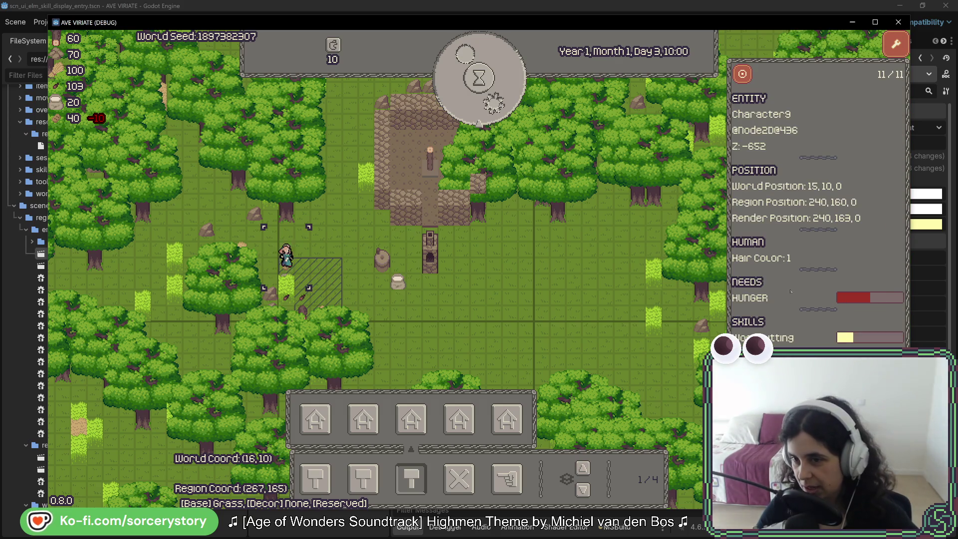
drag(786, 22, 463, 17)
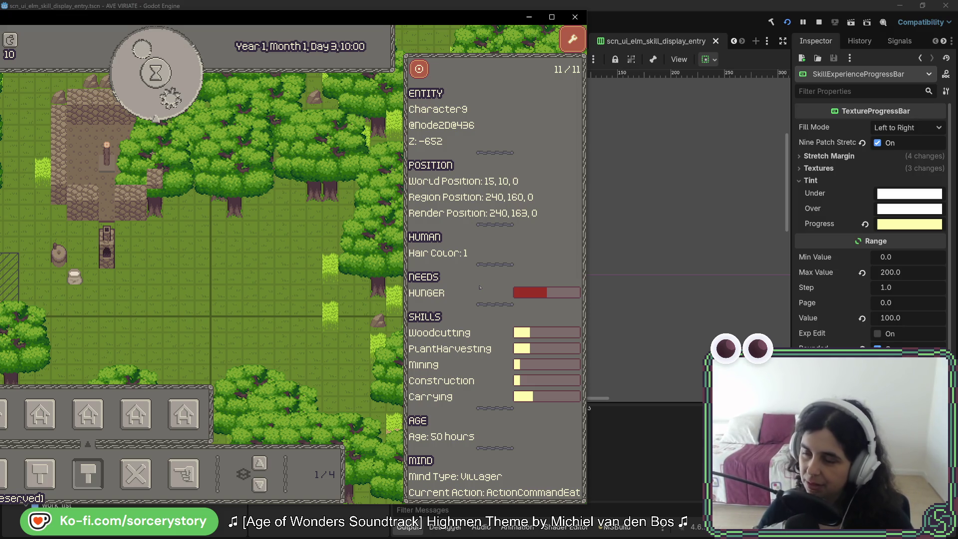
Drag the game debug window back right over the Godot editor.
drag(380, 22, 672, 20)
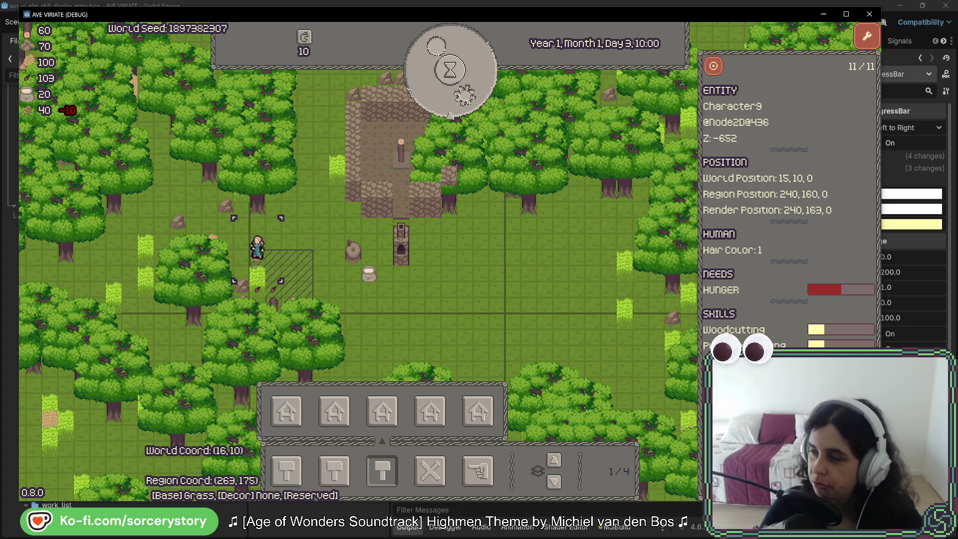
Close Character9's info panel and pan the map slightly with the A key.
click(498, 307)
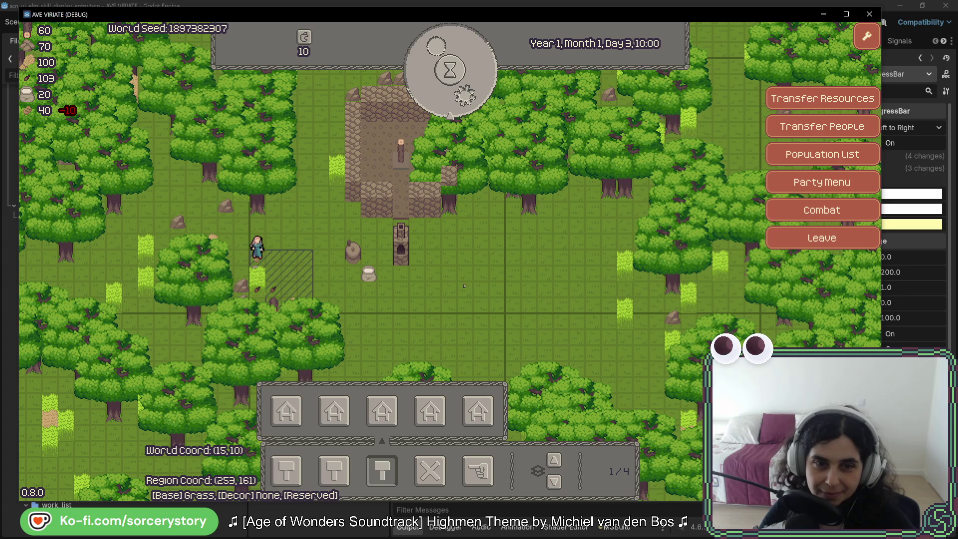
key(a)
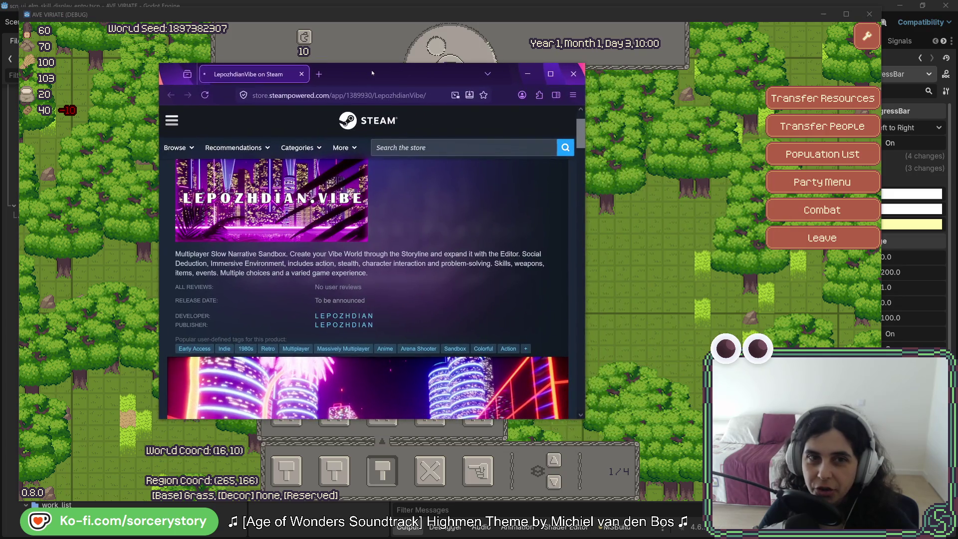
Maximize the Steam store window and skip the LepozhdianVibe trailer ahead to 0:37.
double_click(412, 64)
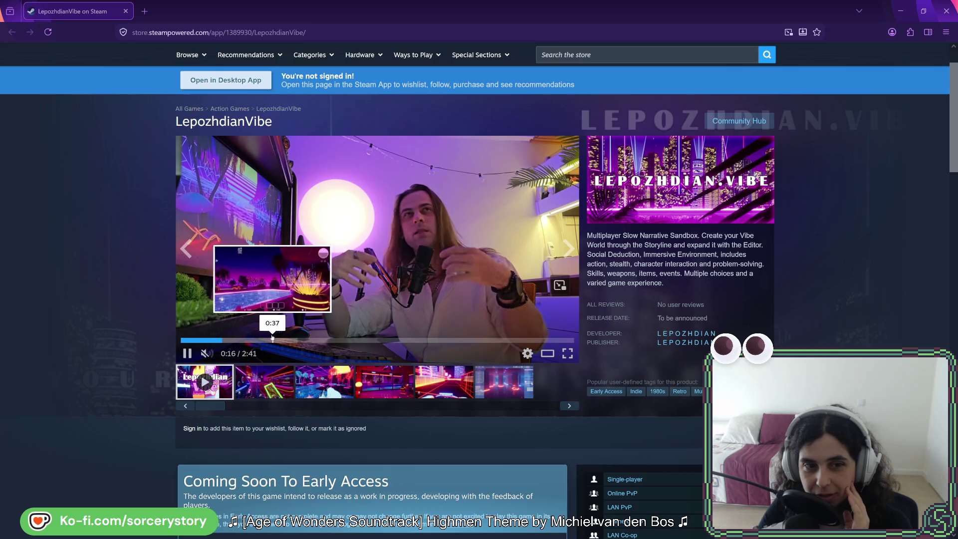
click(272, 340)
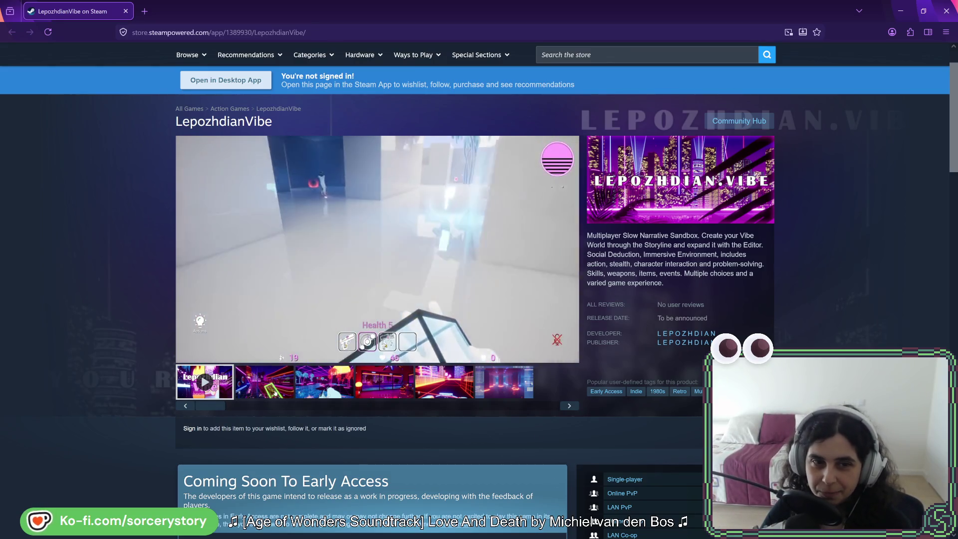
mouse_move(472, 221)
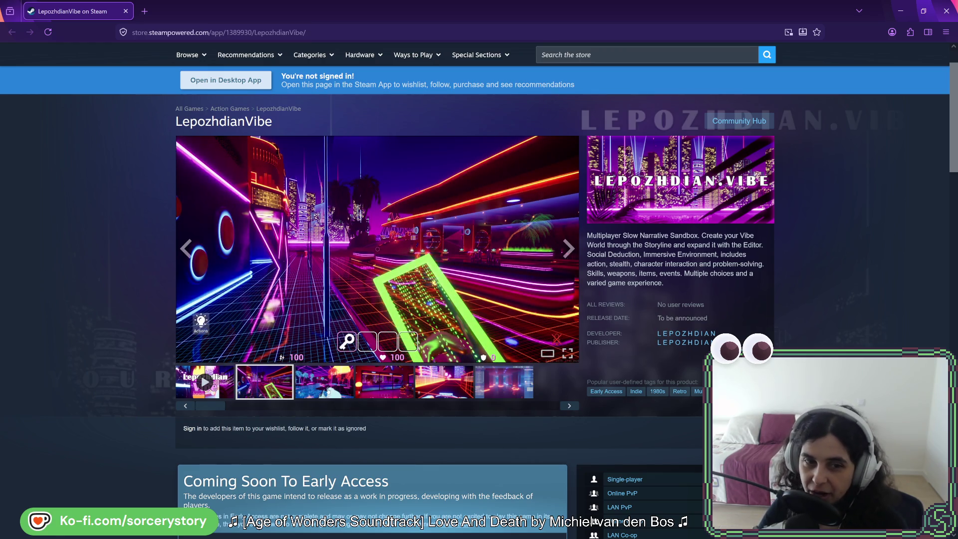
Browse the third, fourth and fifth LepozhdianVibe screenshots, including the racing scene.
click(325, 381)
click(382, 384)
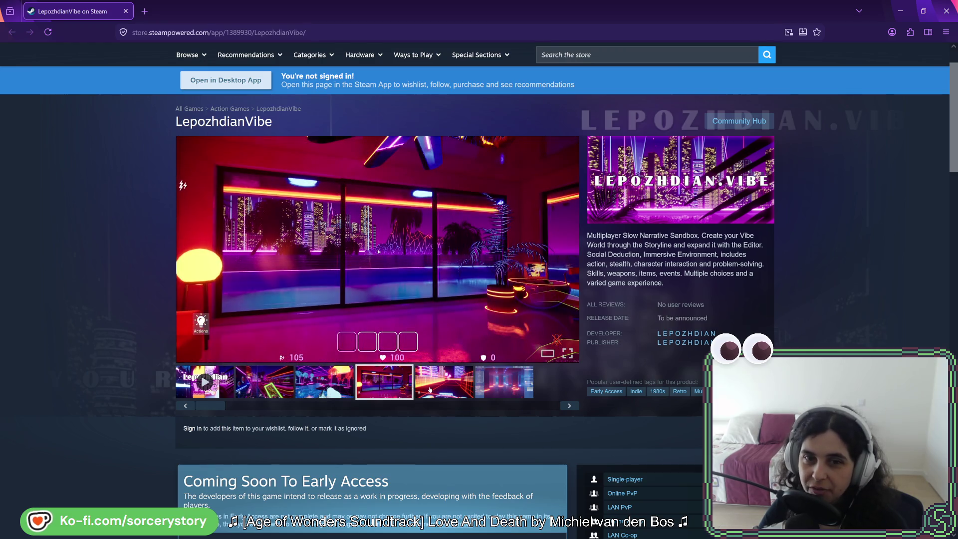
click(455, 385)
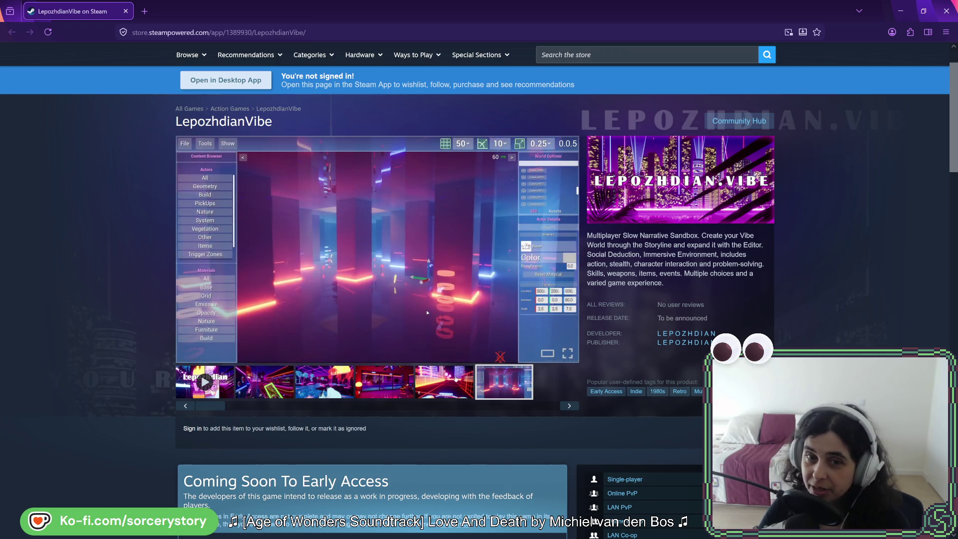
click(444, 382)
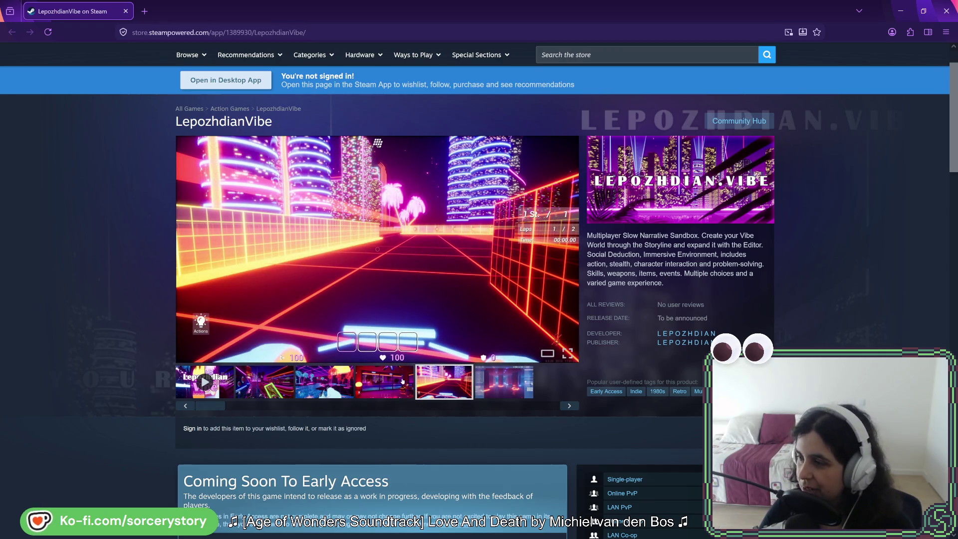
click(402, 381)
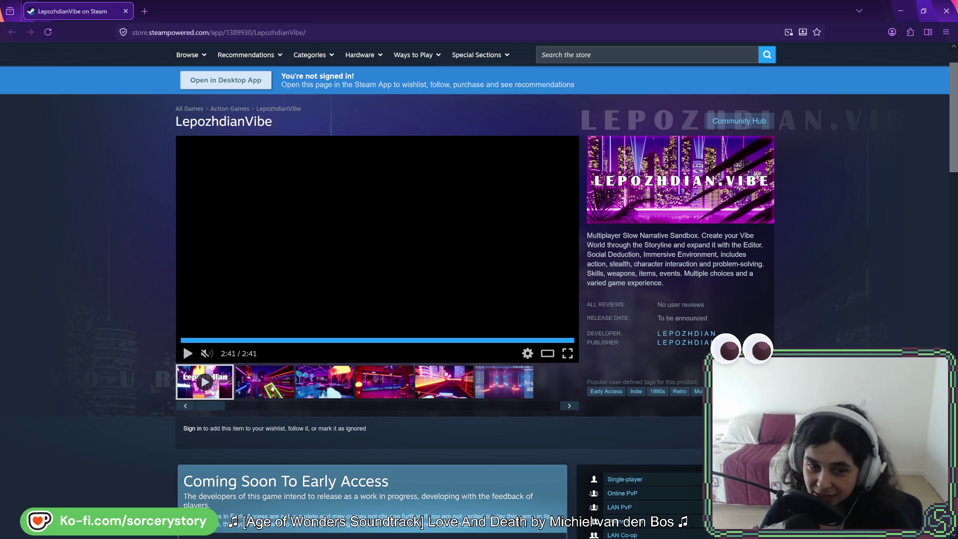
Revisit the fourth screenshot, scroll the page, and drag the browser aside to reveal the game.
click(316, 387)
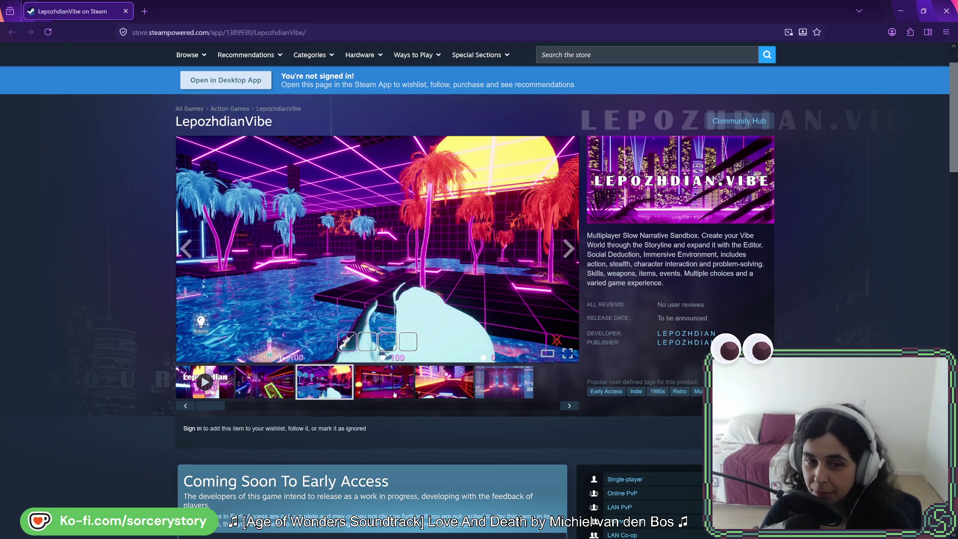
click(399, 392)
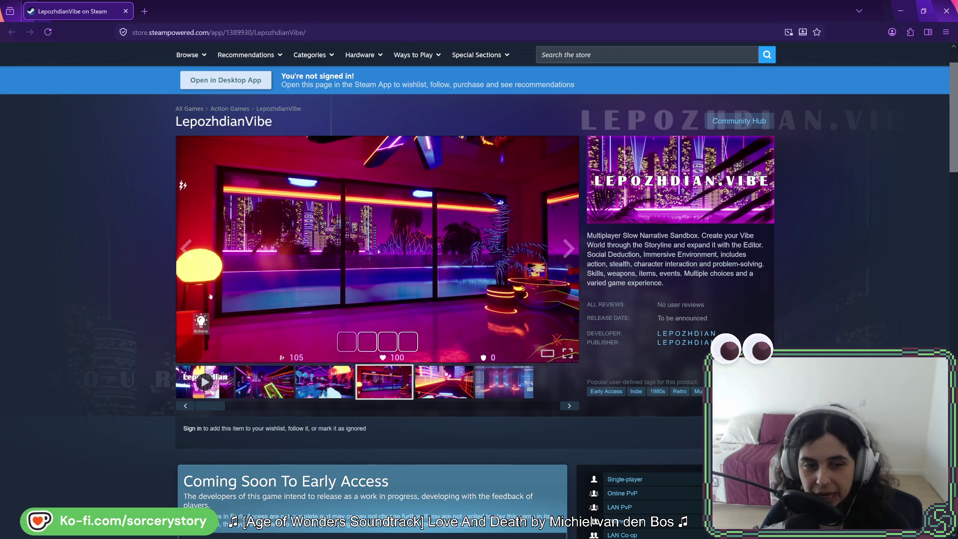
scroll(132, 312, down, 3)
scroll(359, 359, down, 2)
scroll(379, 329, up, 2)
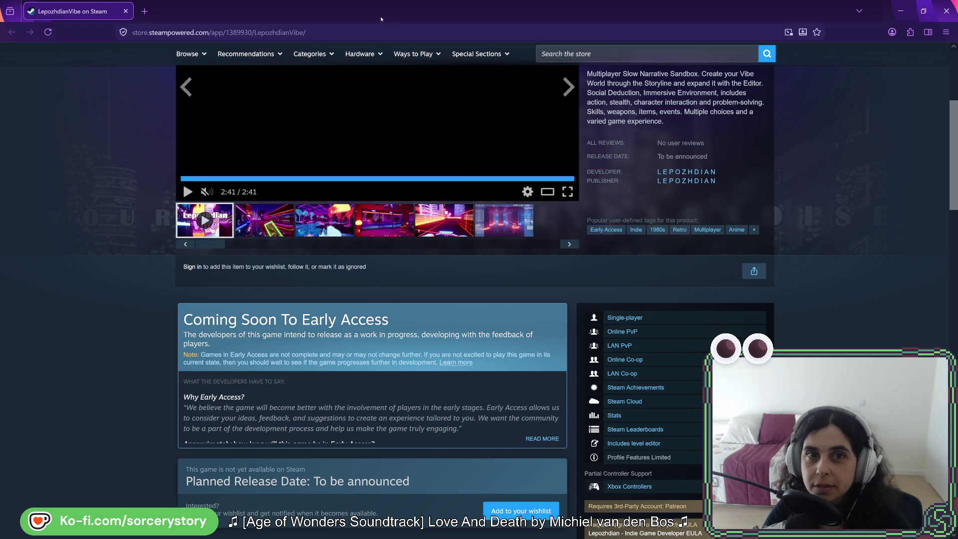
mouse_move(381, 14)
mouse_down()
mouse_move(474, 79)
mouse_move(957, 99)
mouse_up()
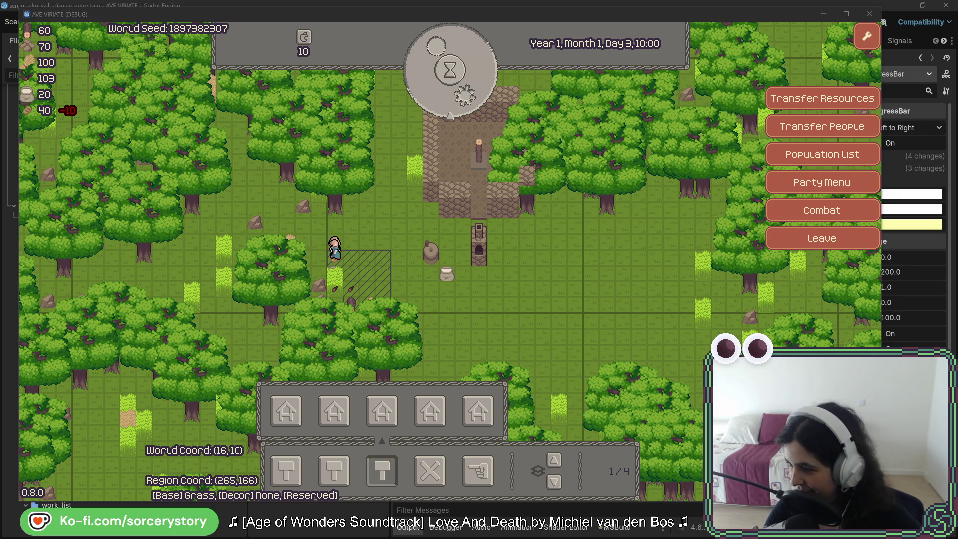
Inspect two grass tiles, dismissing each info panel with Escape, then switch to MindVillager.cs.
click(700, 263)
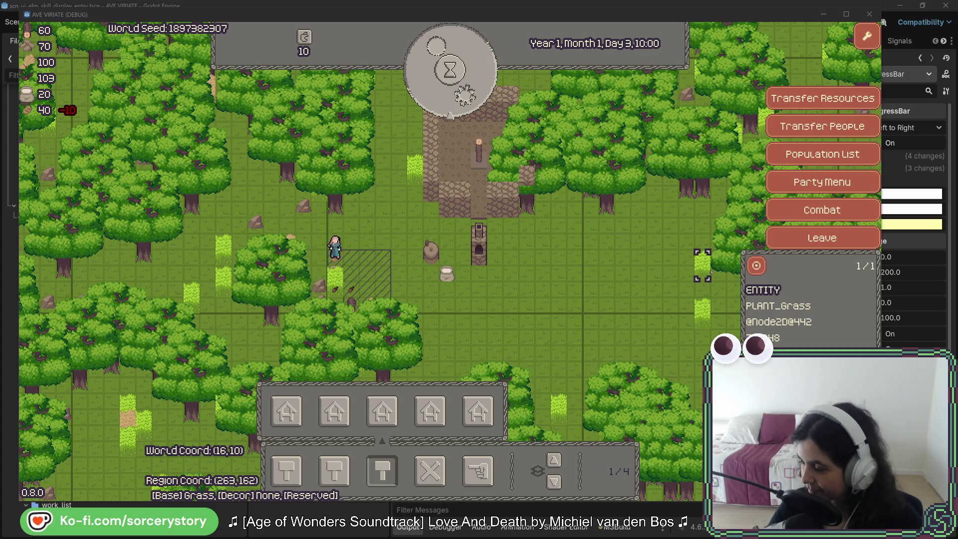
key(Escape)
click(529, 273)
key(Escape)
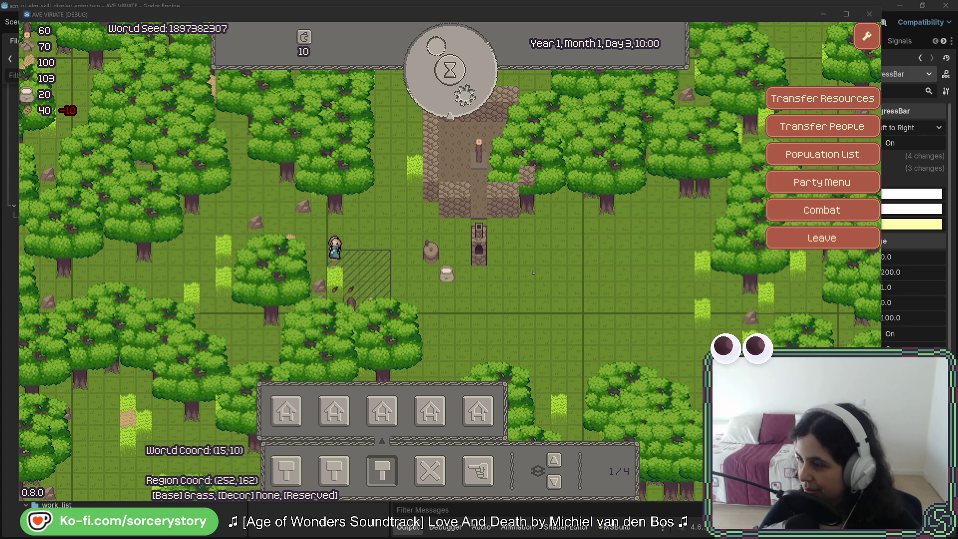
key(alt+Tab)
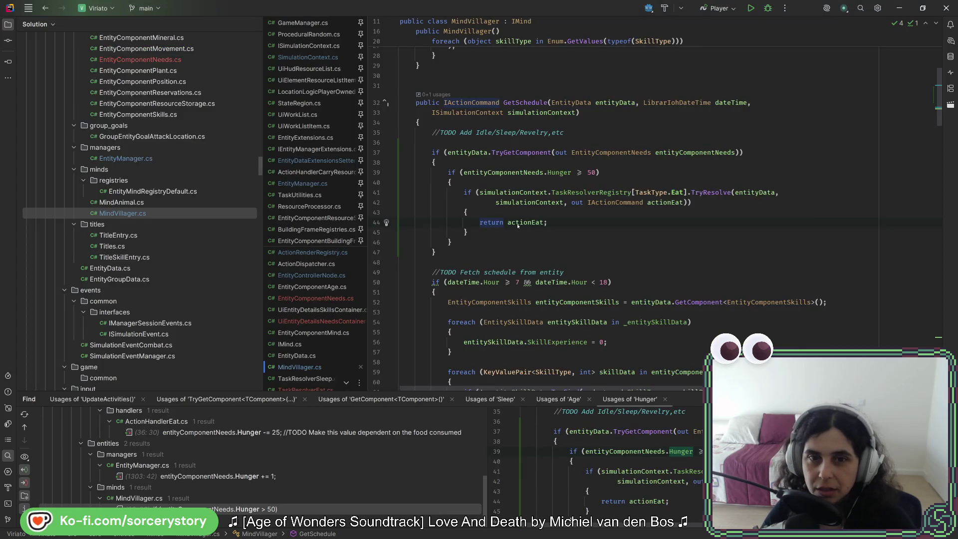
click(451, 242)
scroll(145, 216, up, 5)
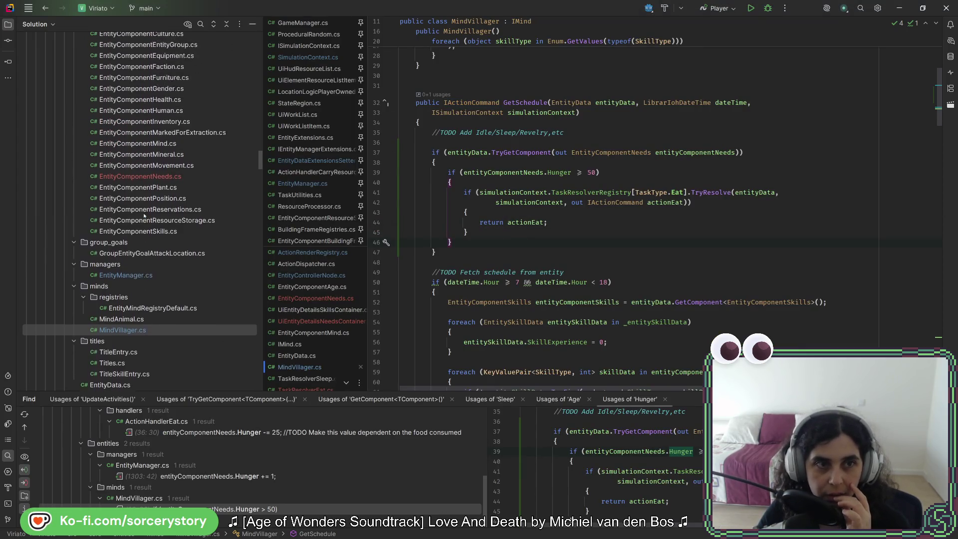
scroll(144, 215, up, 2)
click(142, 224)
click(526, 244)
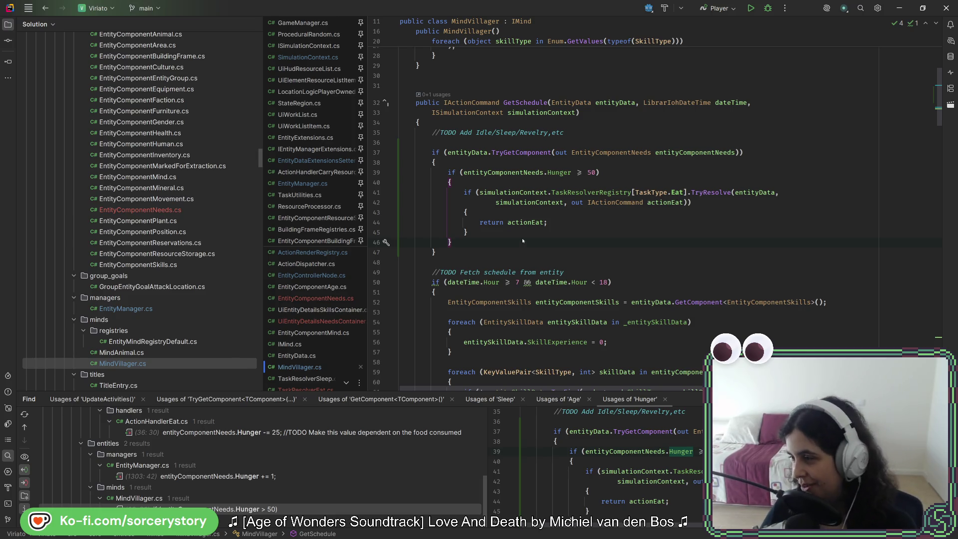
click(501, 226)
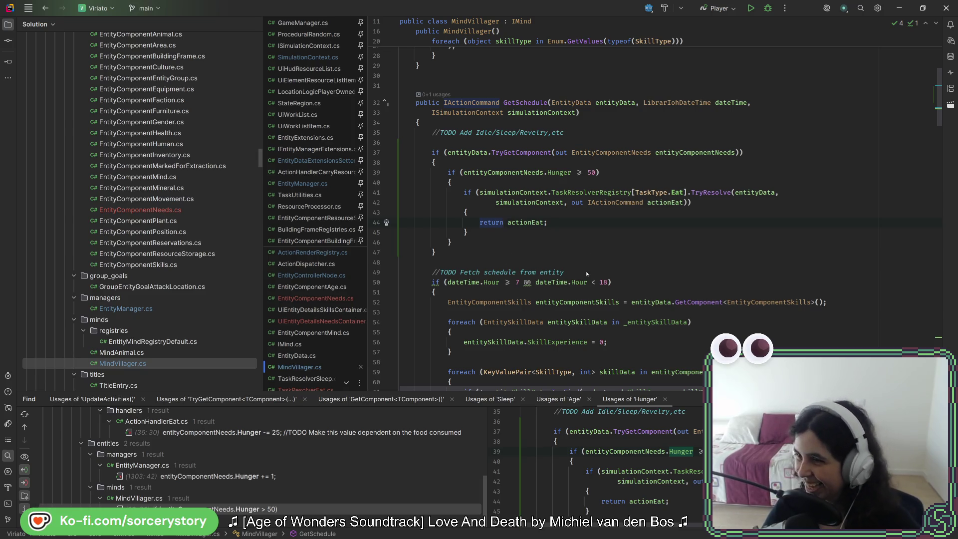
mouse_move(496, 198)
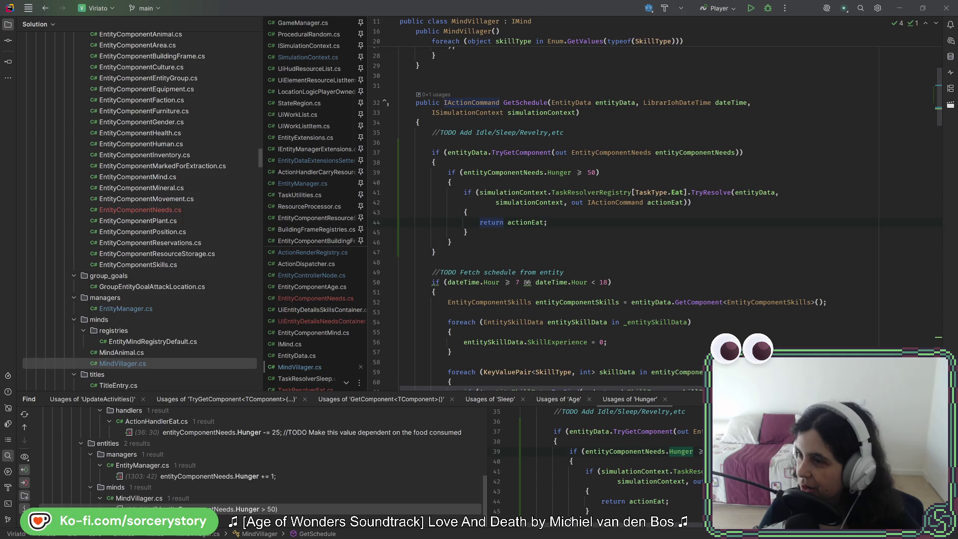
Bring up the Gambit's Escape Demo store page and start its 1:12 trailer.
key(alt+Tab)
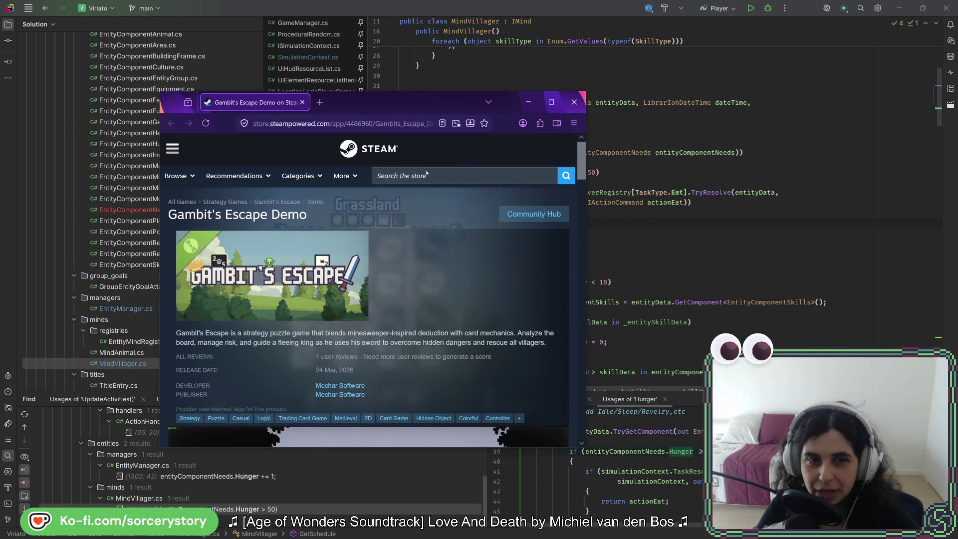
scroll(467, 289, down, 3)
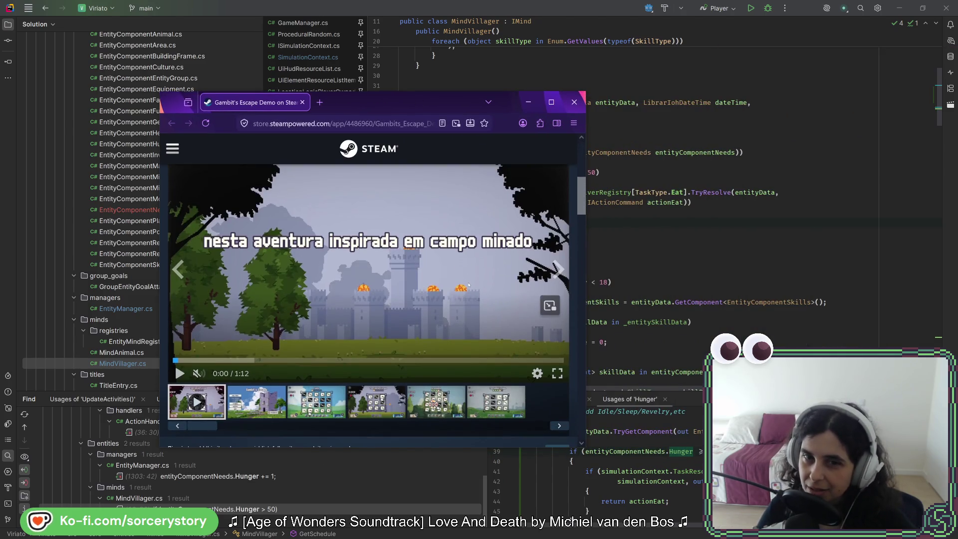
scroll(469, 286, up, 3)
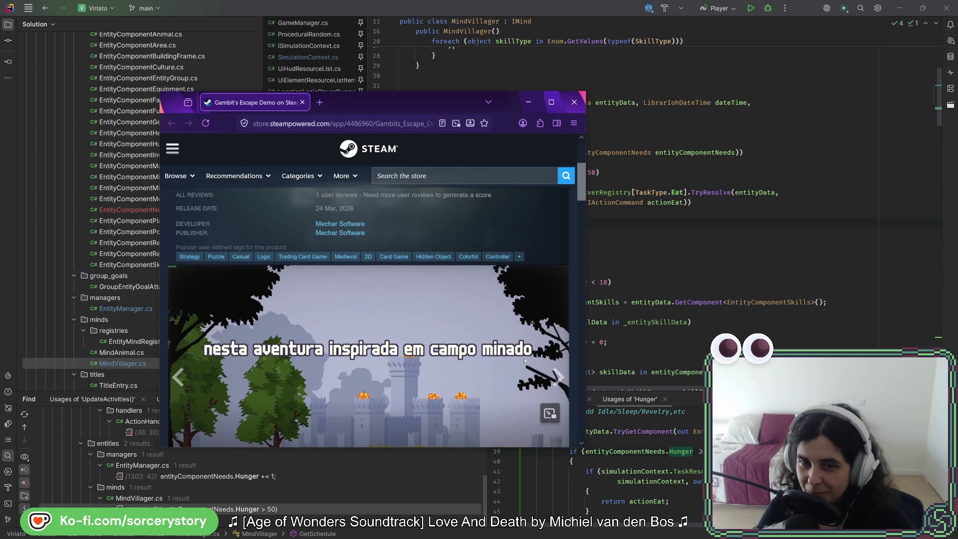
scroll(525, 359, up, 3)
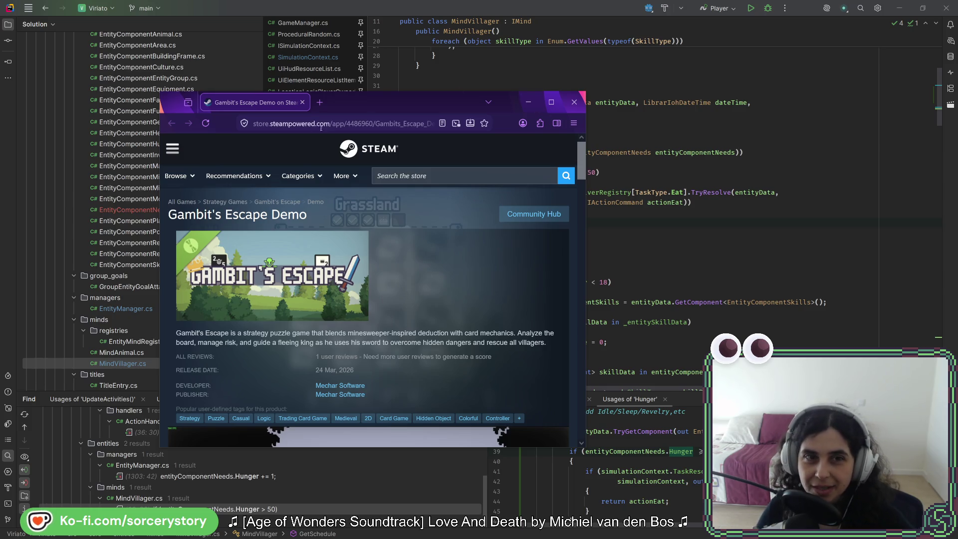
click(339, 124)
key(Escape)
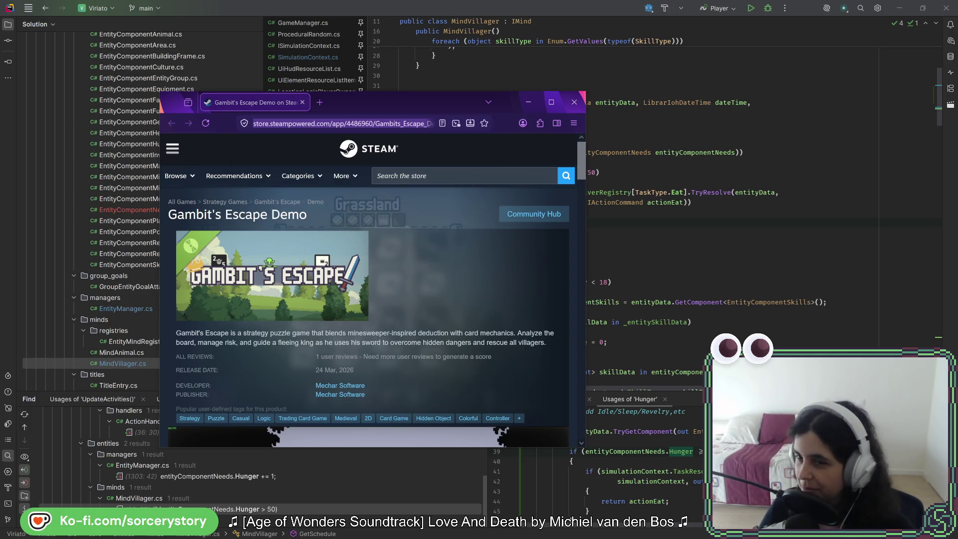
click(452, 282)
scroll(452, 282, down, 5)
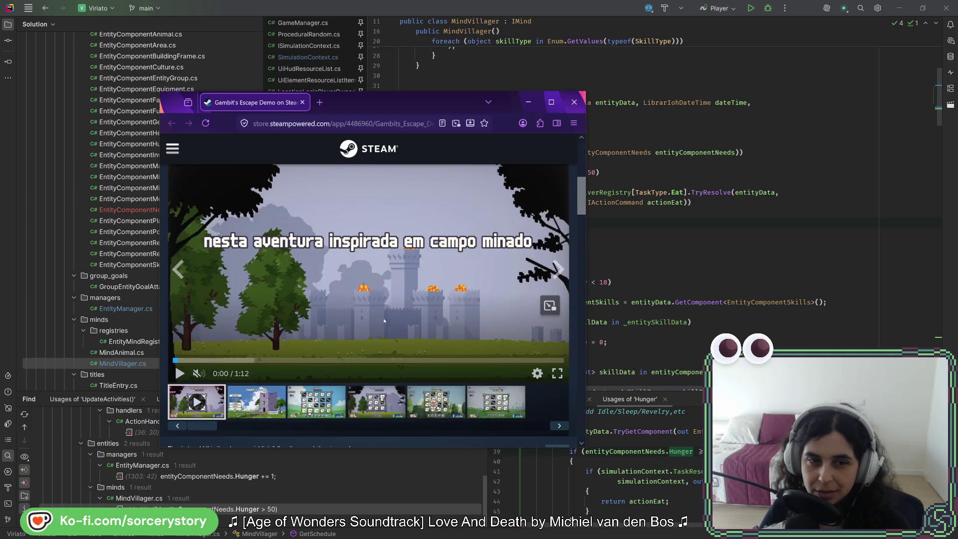
click(179, 373)
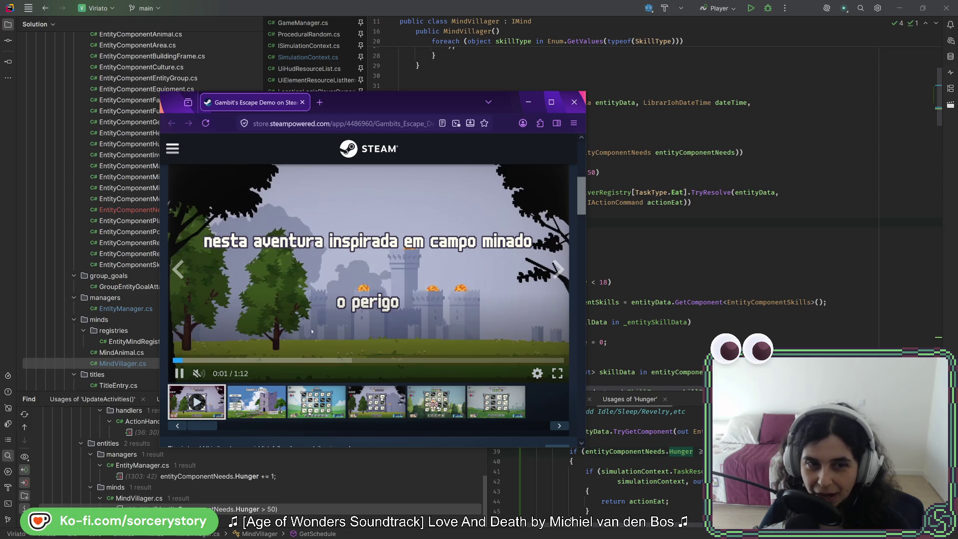
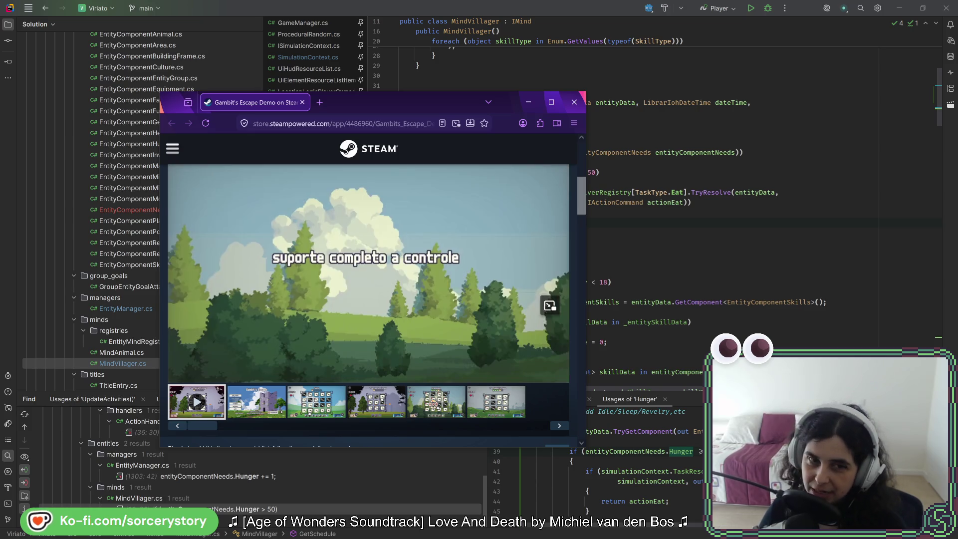
Seek the Gambit's Escape Demo trailer to 0:40 and play it full screen.
click(369, 206)
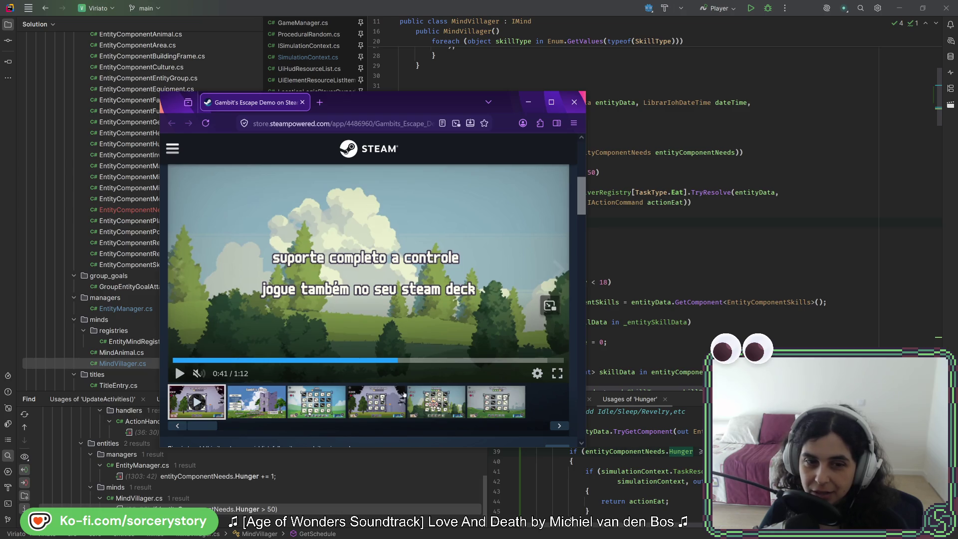
click(386, 361)
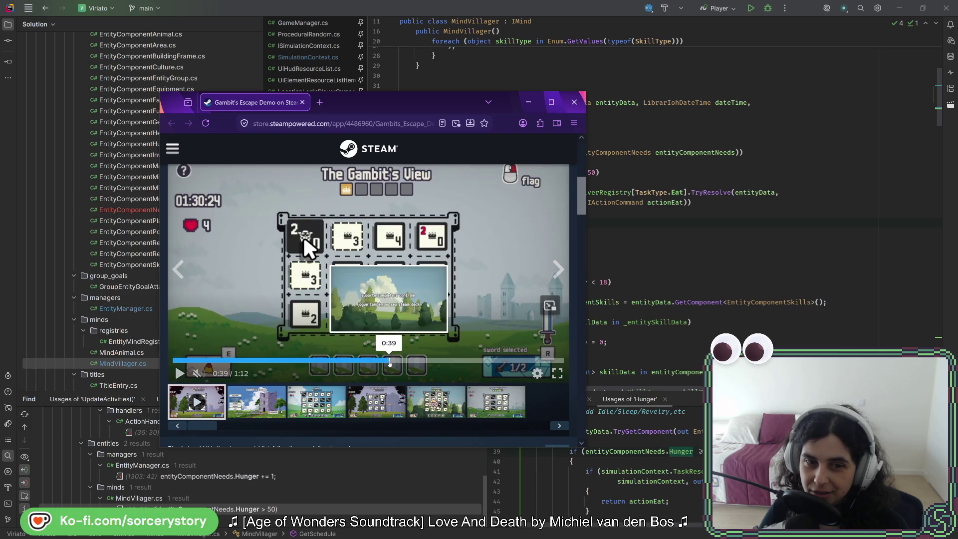
click(391, 361)
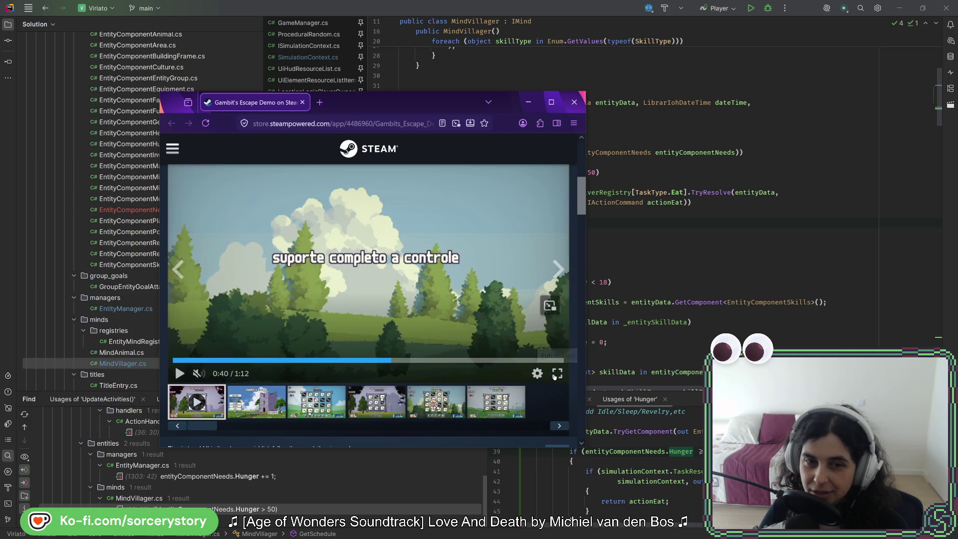
click(557, 373)
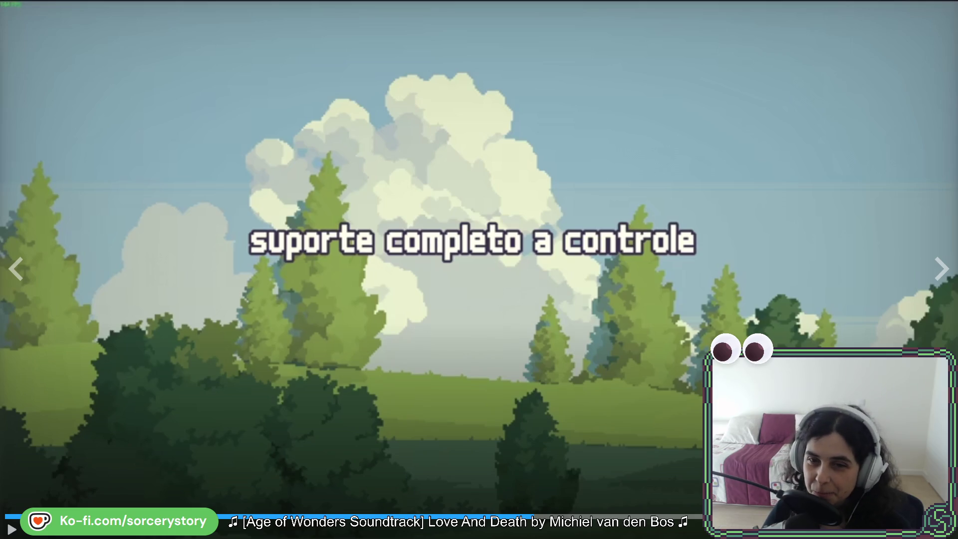
key(space)
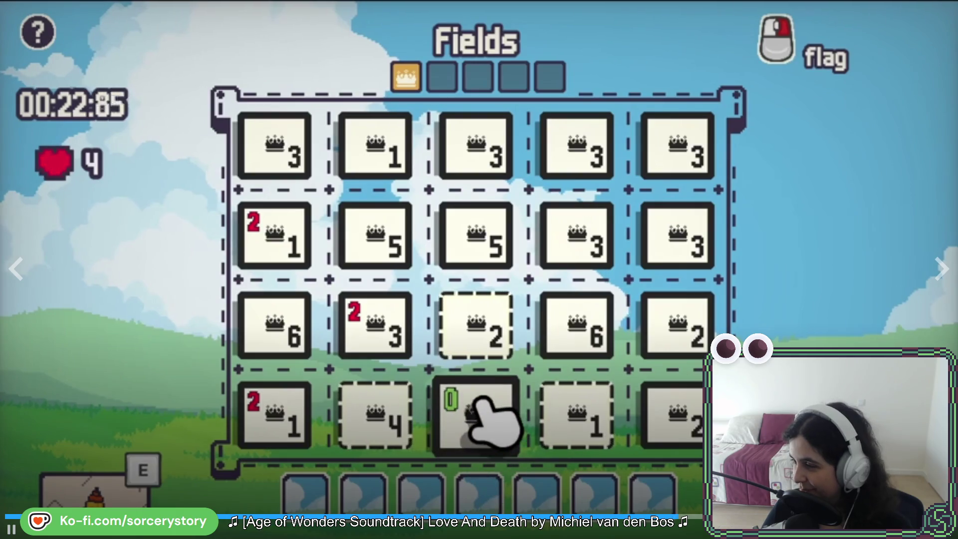
Exit full screen so the trailer plays inside the Steam Store page.
key(Escape)
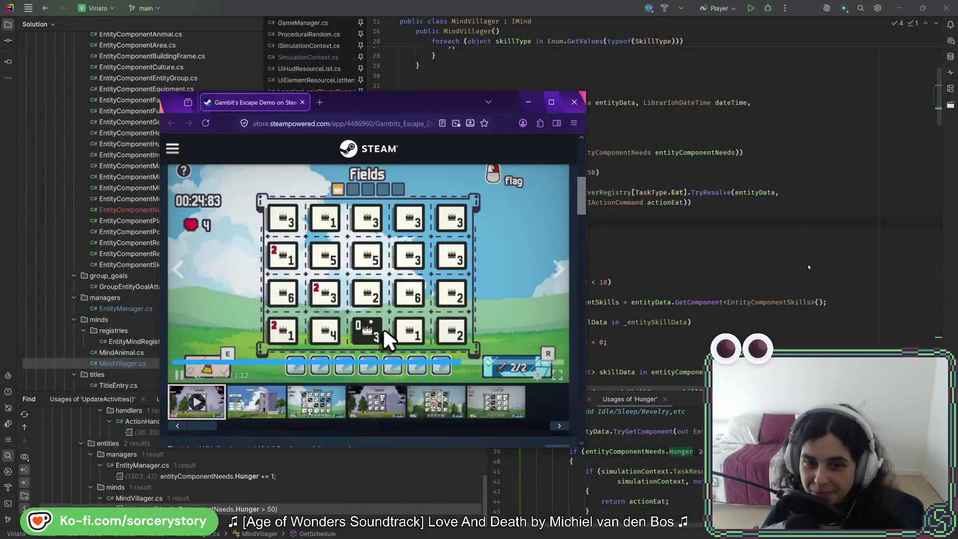
Scroll down to the full Gambit's Escape game's store page and browse it.
mouse_move(445, 260)
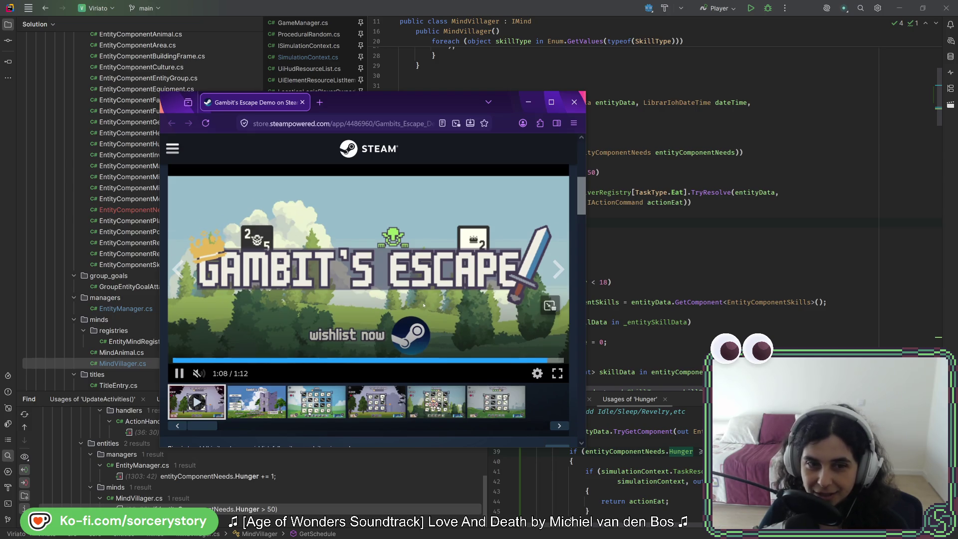
scroll(423, 305, down, 10)
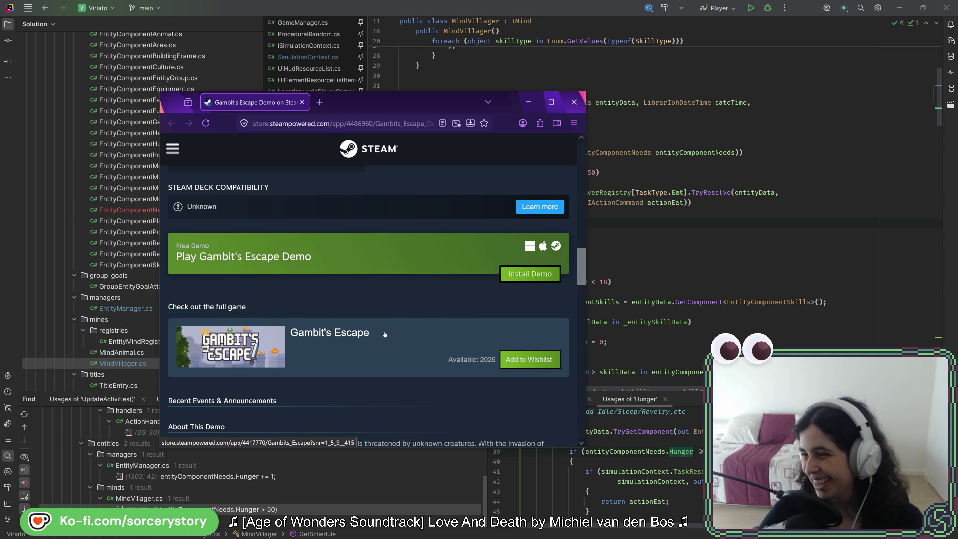
click(384, 334)
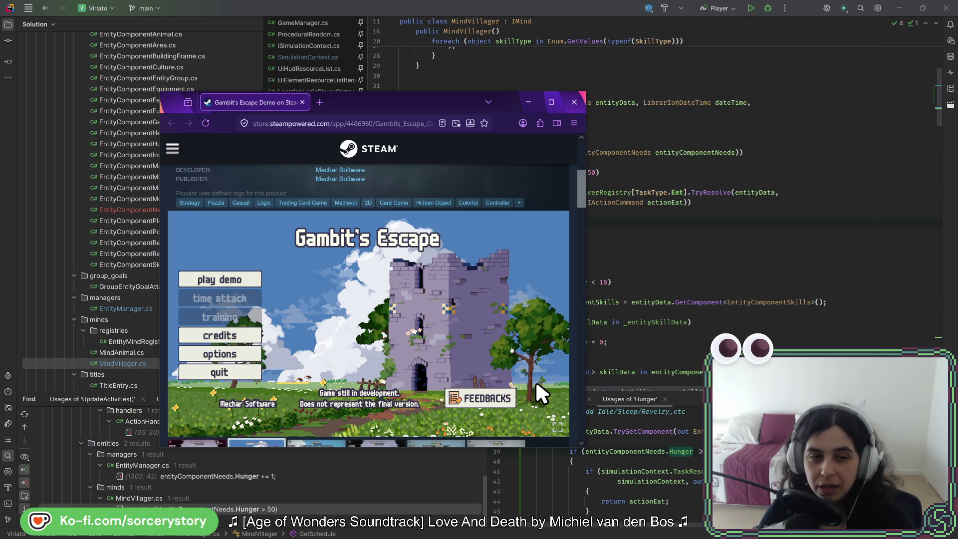
scroll(510, 349, down, 10)
scroll(357, 239, down, 5)
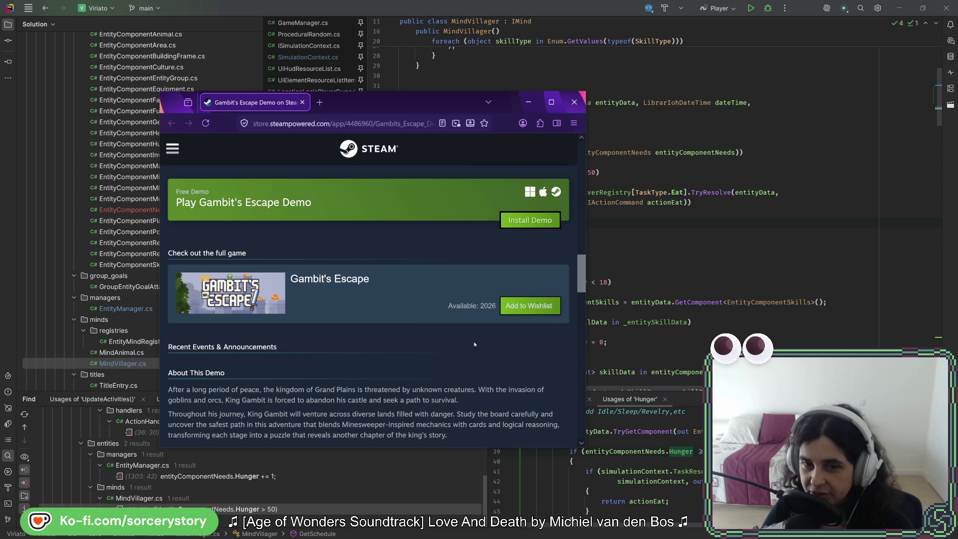
scroll(546, 286, up, 10)
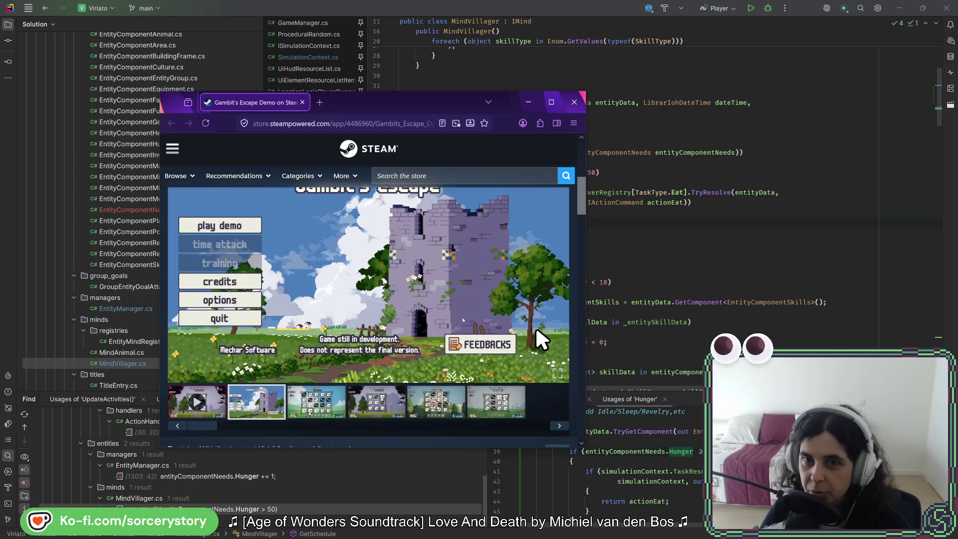
scroll(474, 270, down, 10)
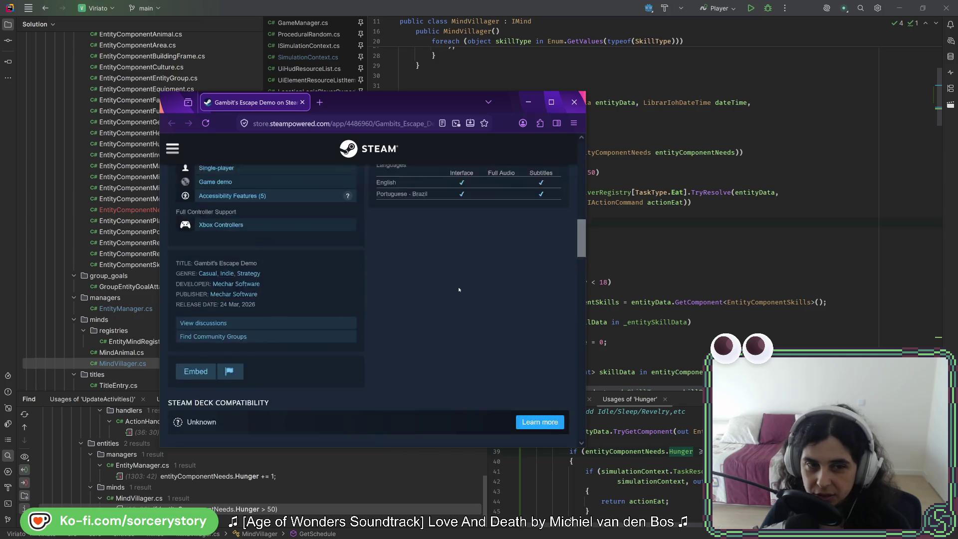
scroll(457, 284, up, 3)
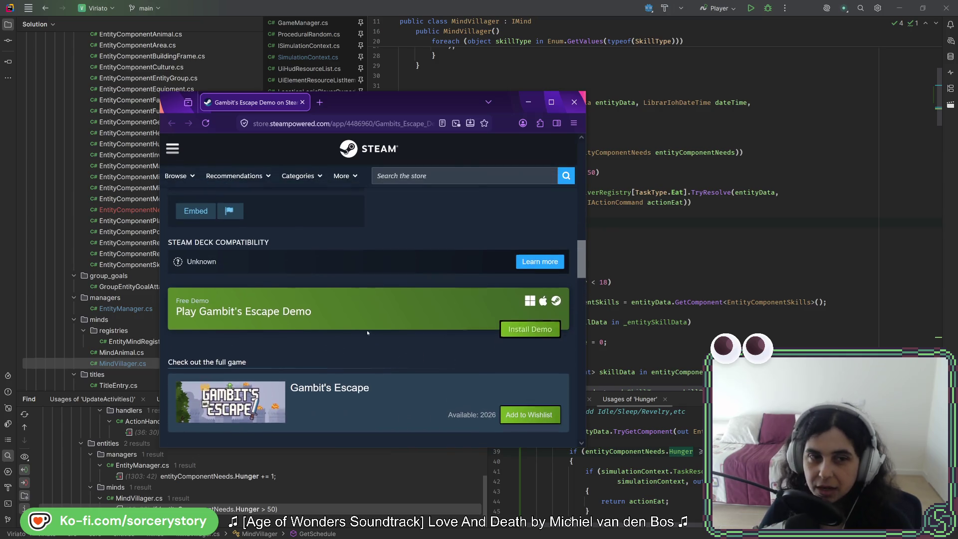
scroll(366, 338, up, 4)
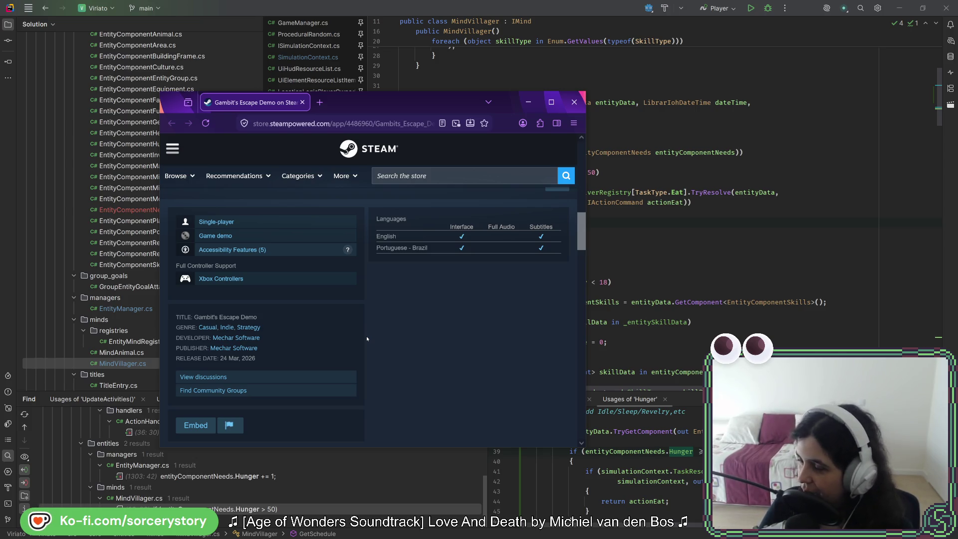
scroll(454, 327, up, 5)
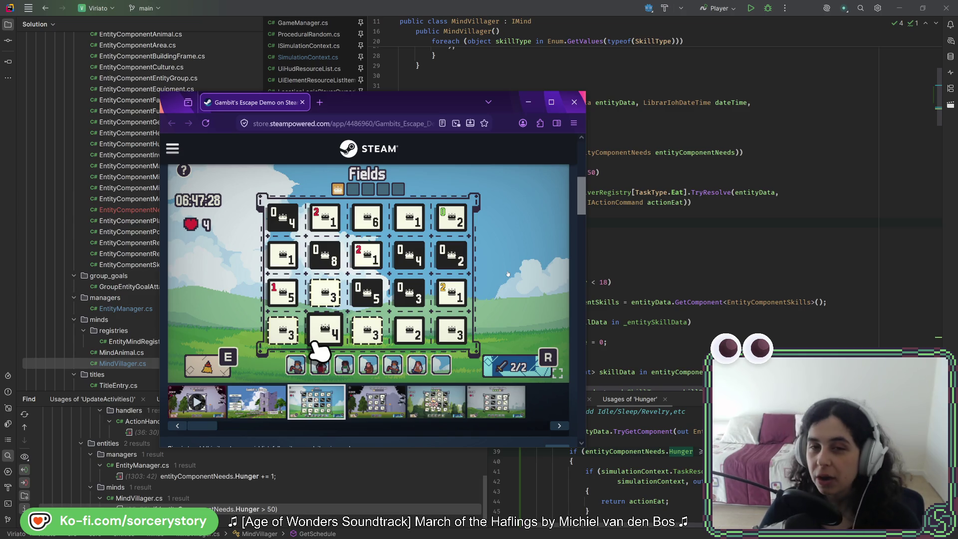
scroll(497, 289, down, 3)
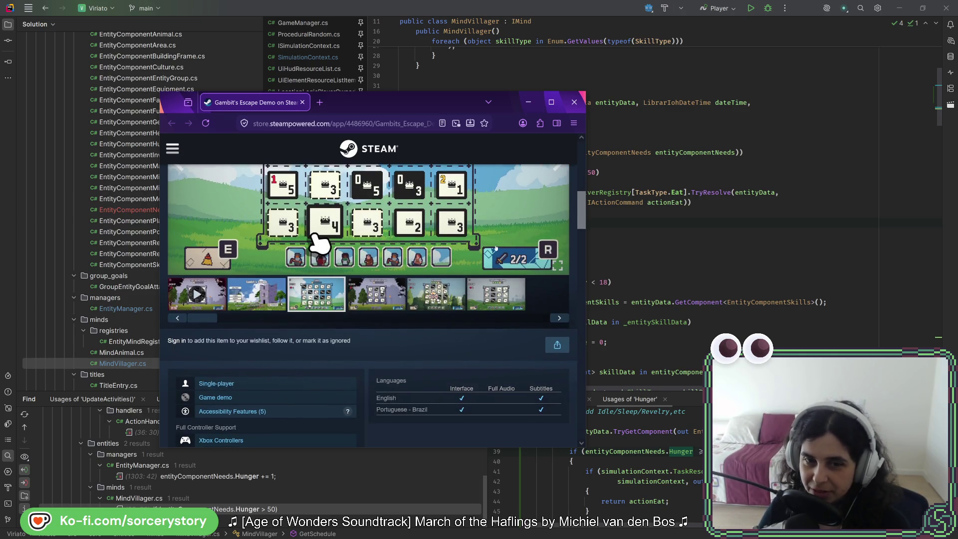
scroll(406, 306, down, 10)
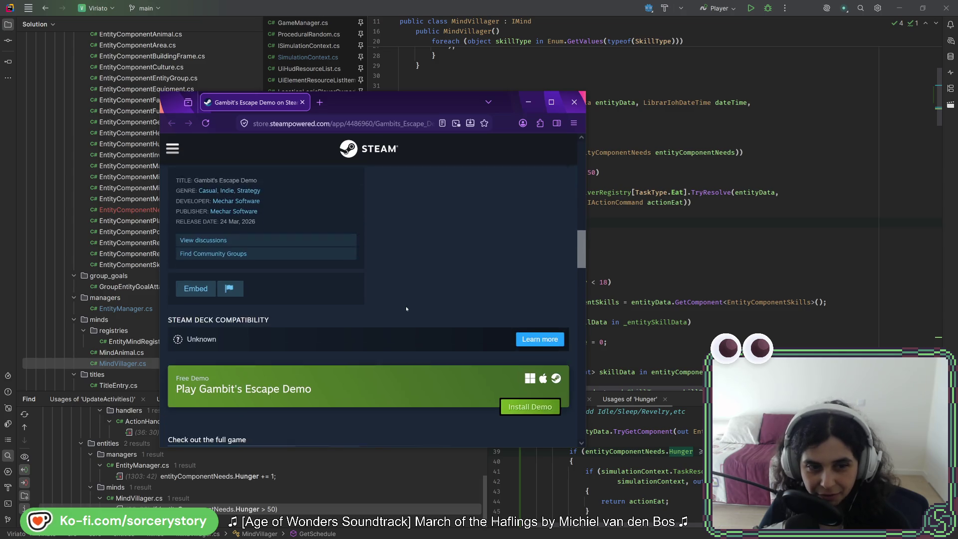
scroll(405, 306, down, 1)
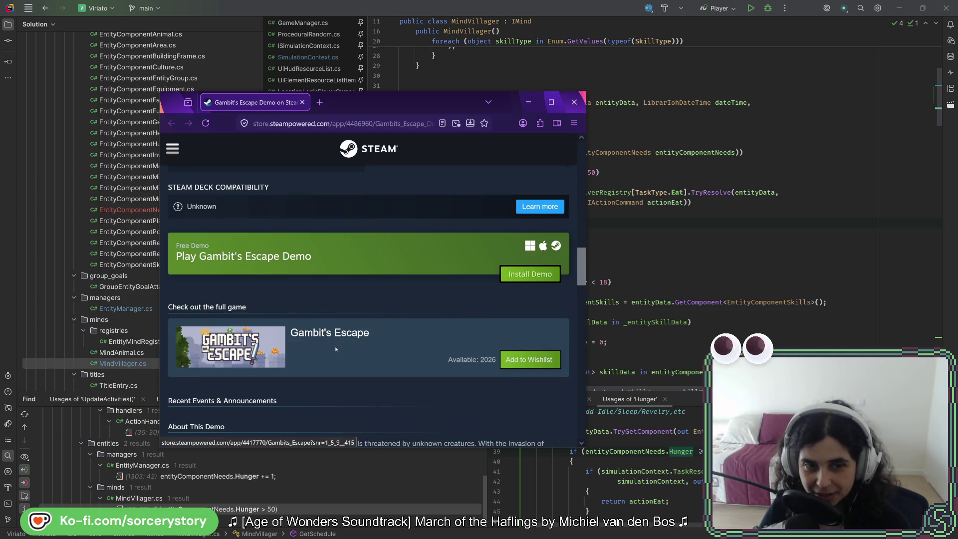
scroll(390, 353, up, 10)
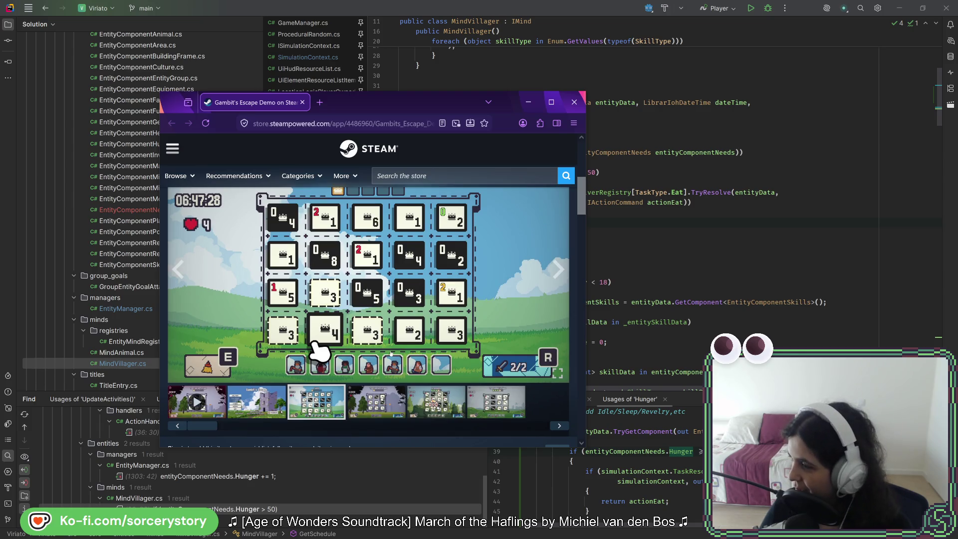
key(alt+Tab)
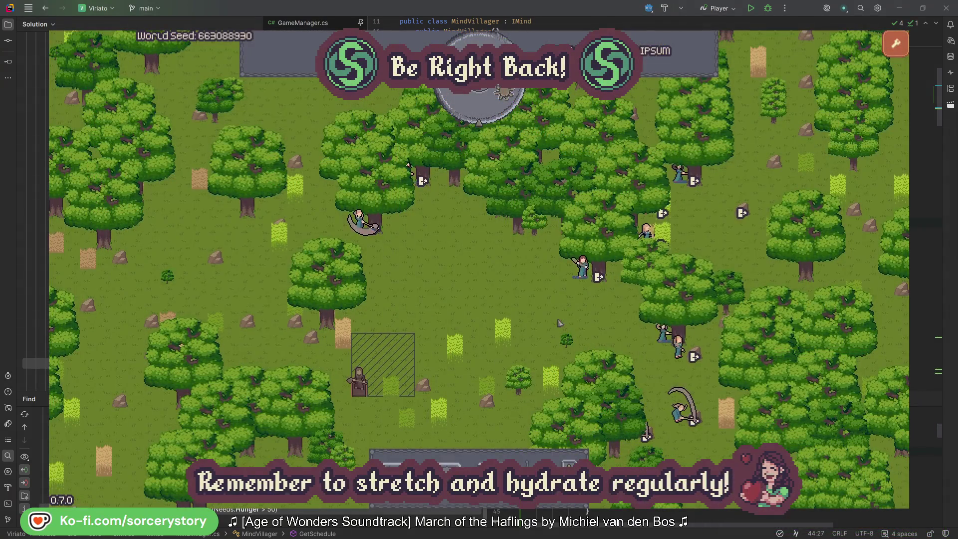
Open the entity inspector for villager Character2 in the running colony.
click(583, 270)
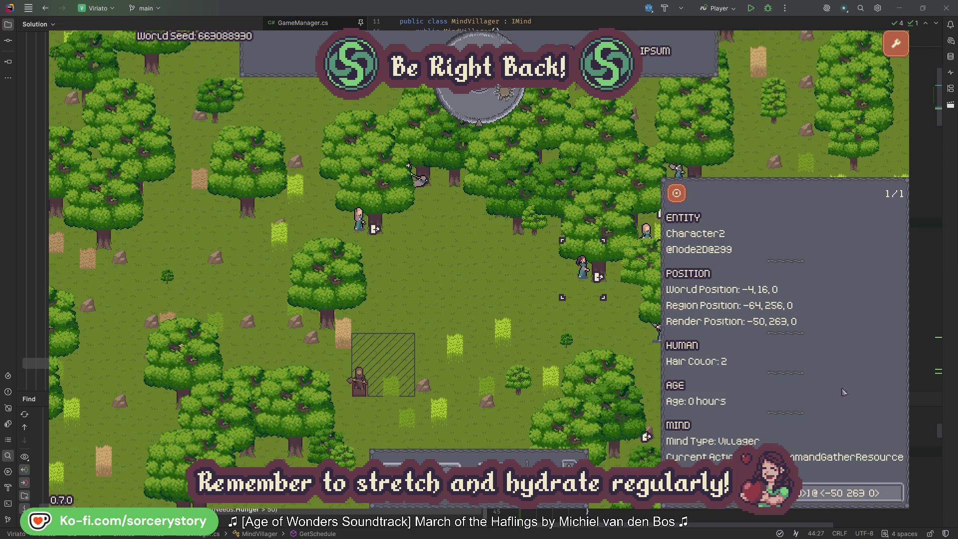
click(896, 499)
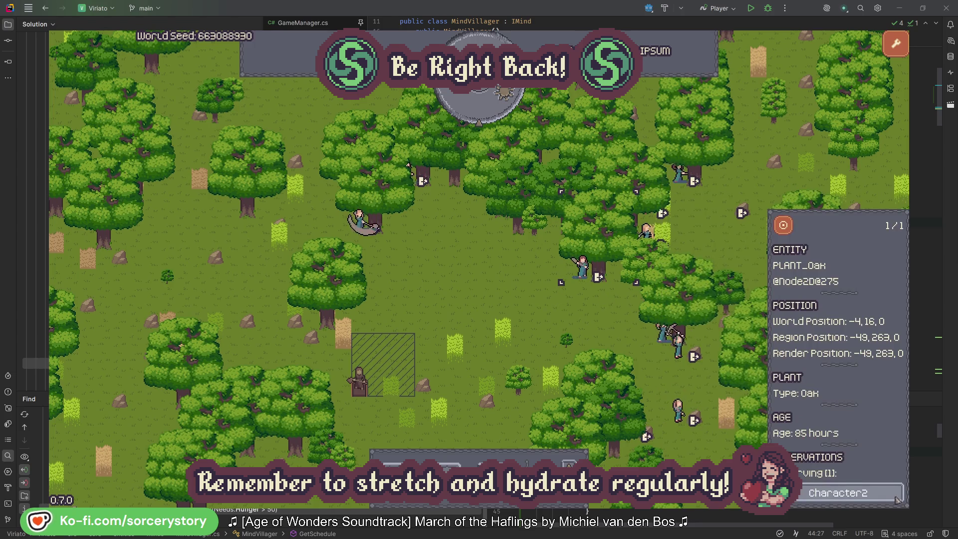
click(896, 499)
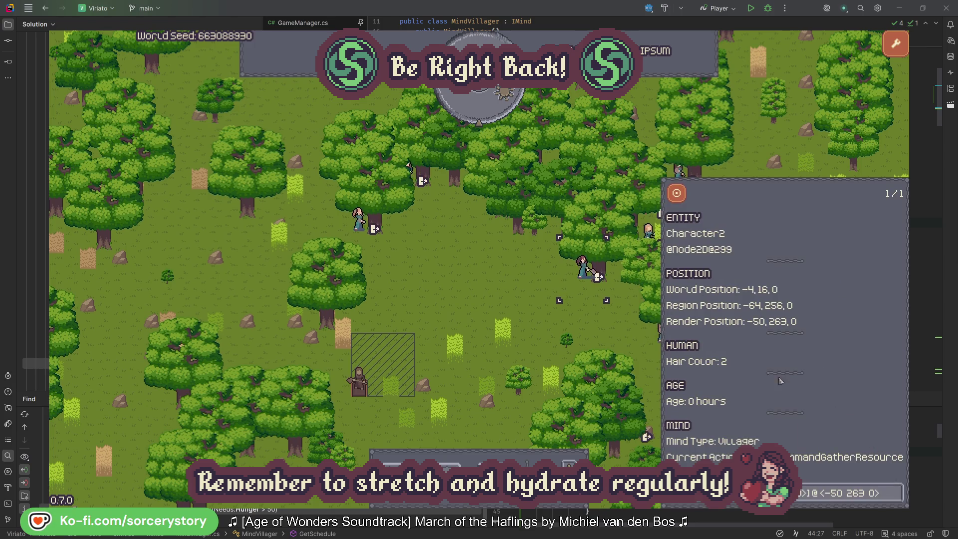
click(596, 329)
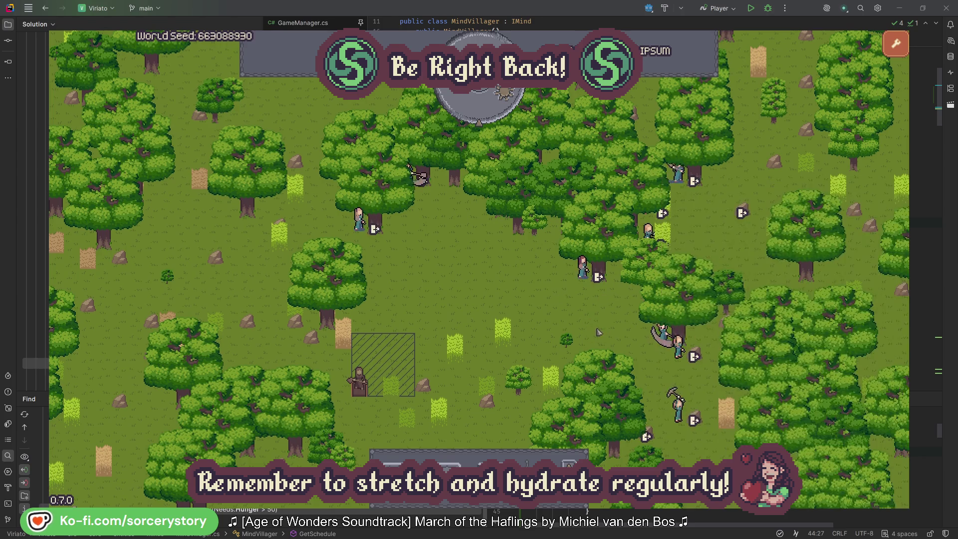
click(364, 235)
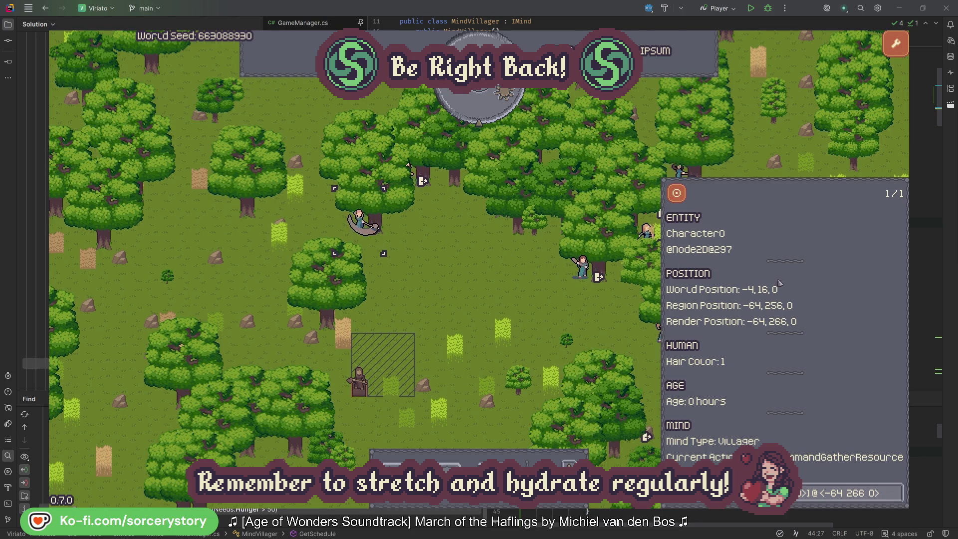
click(896, 493)
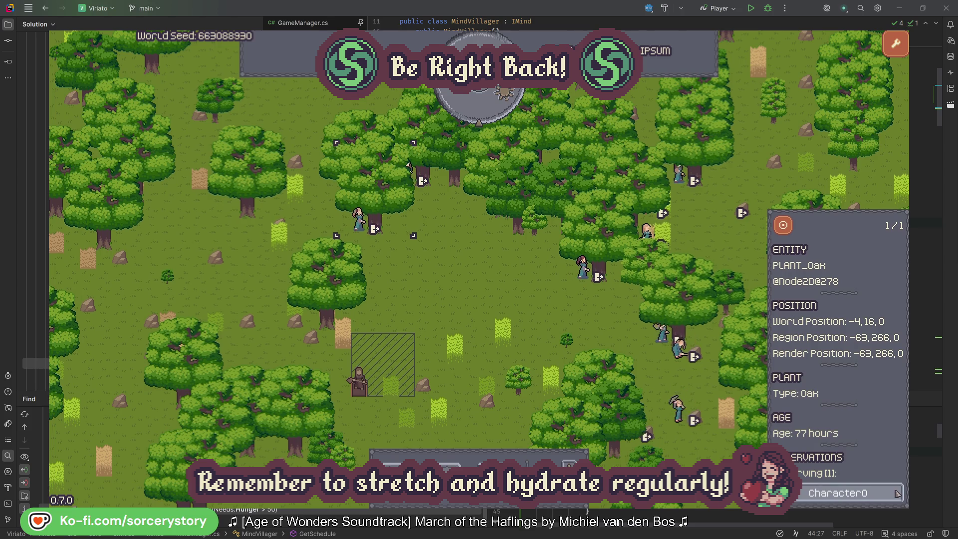
click(896, 493)
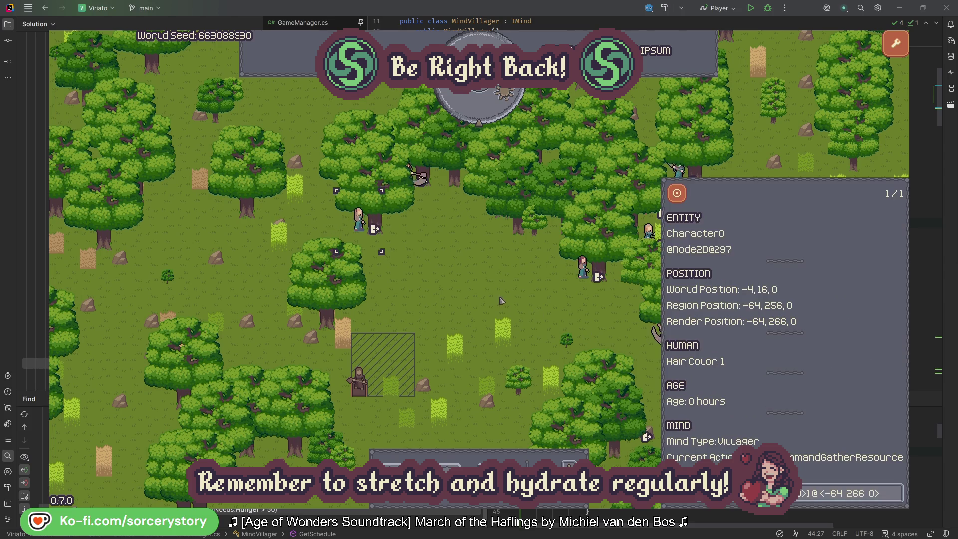
click(501, 301)
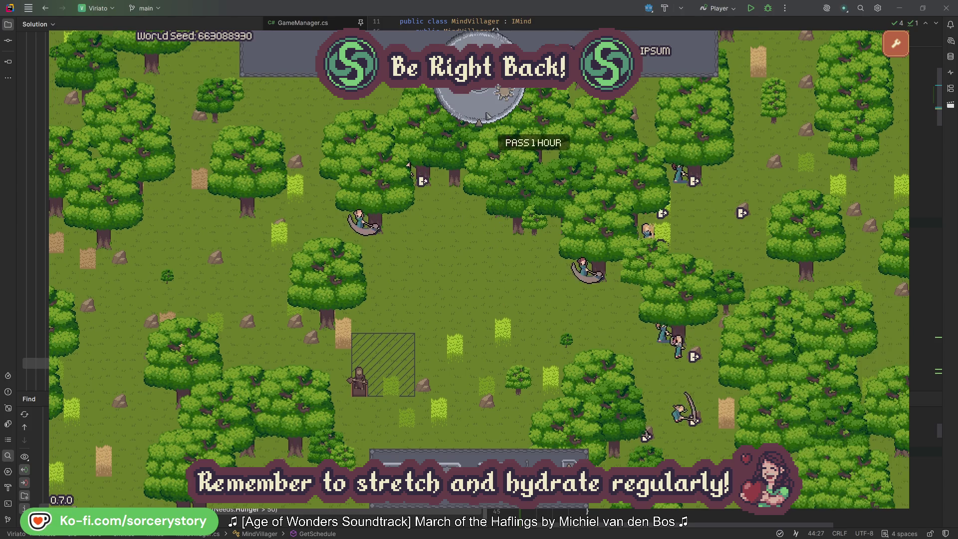
click(486, 112)
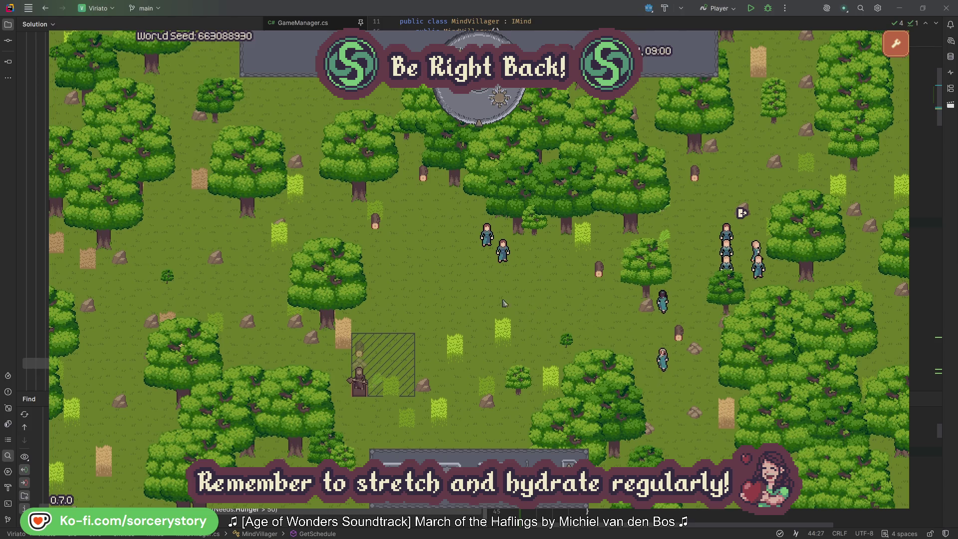
Trace the wood pile's reservation by Character9 to its 2 Herb pile origin, centring on each pile.
click(361, 351)
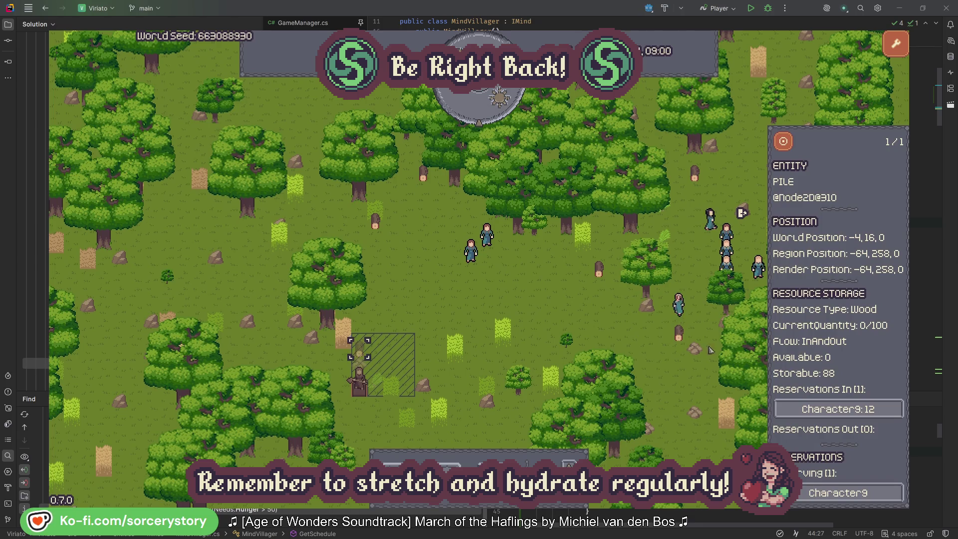
click(881, 409)
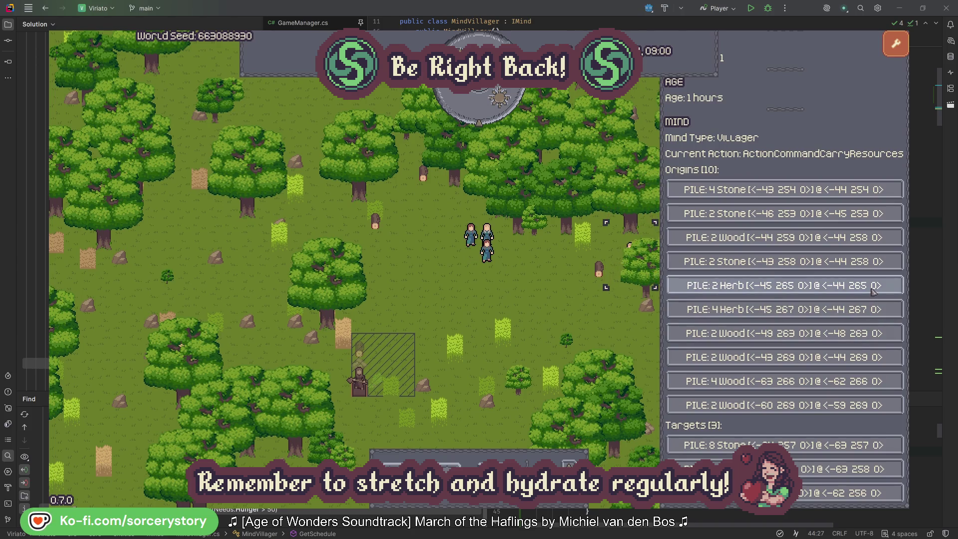
click(873, 291)
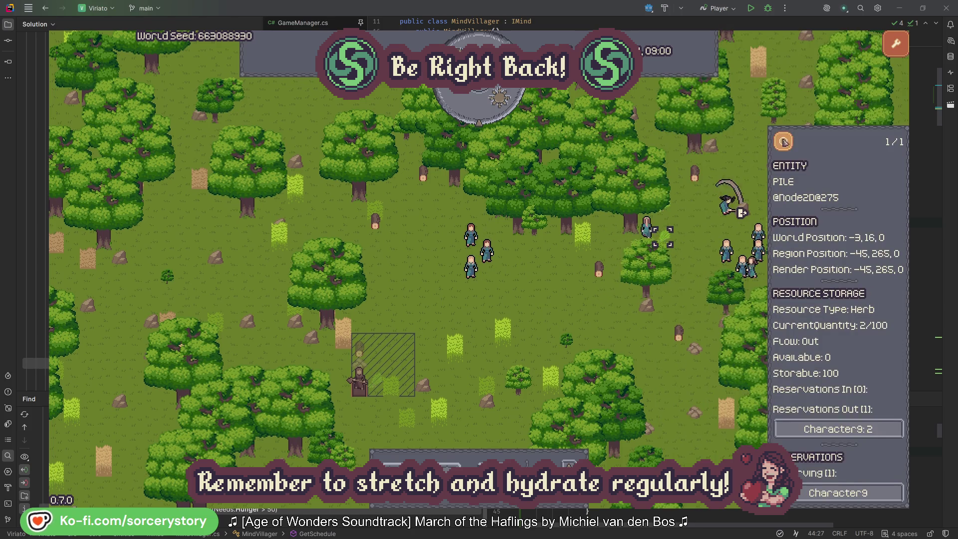
click(791, 147)
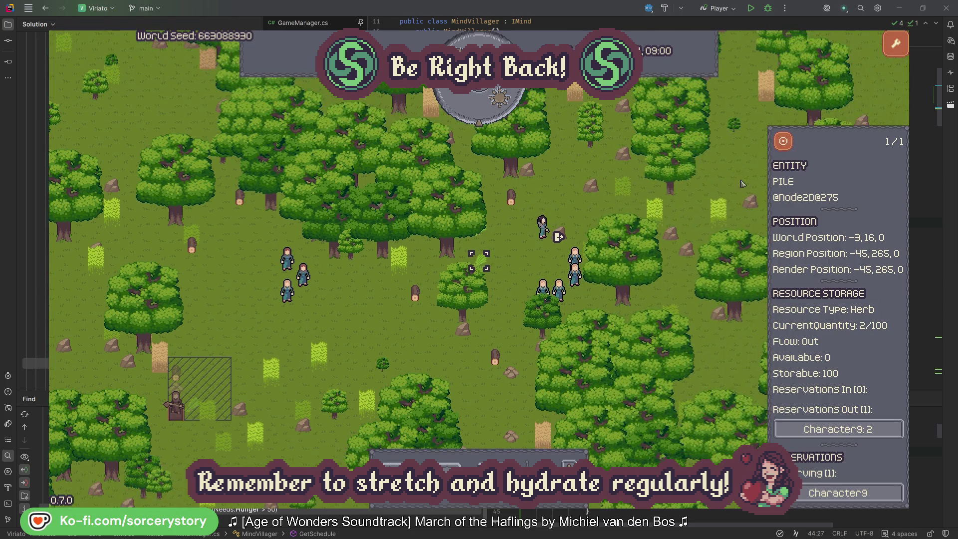
click(866, 426)
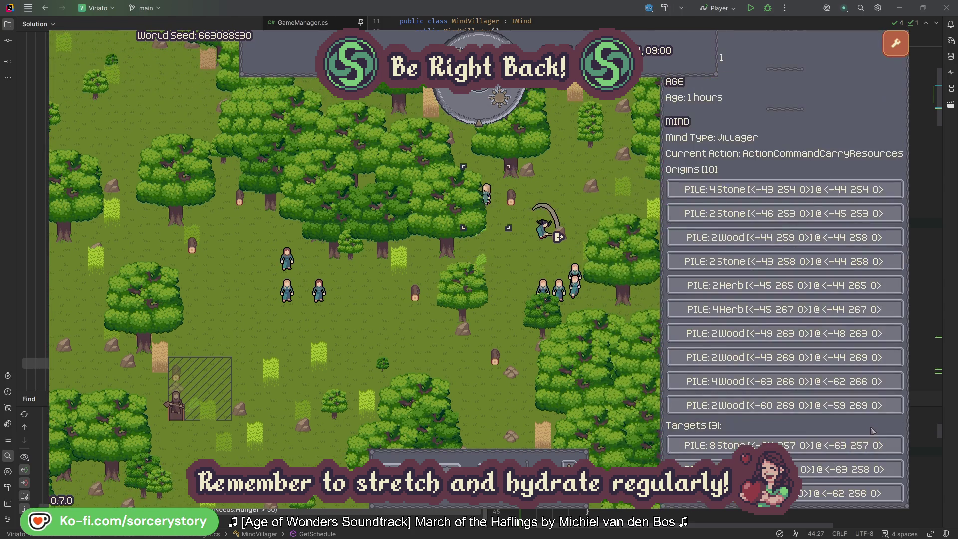
click(820, 469)
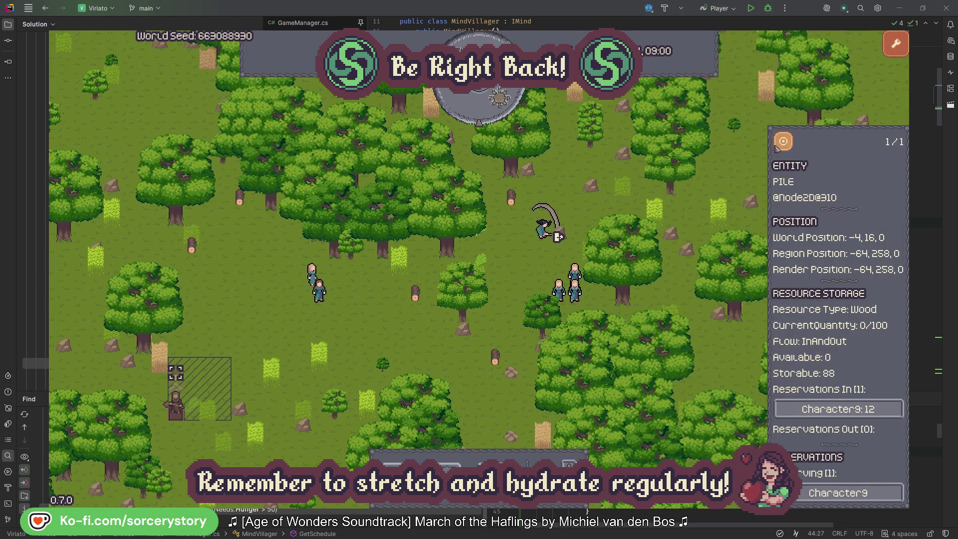
click(784, 143)
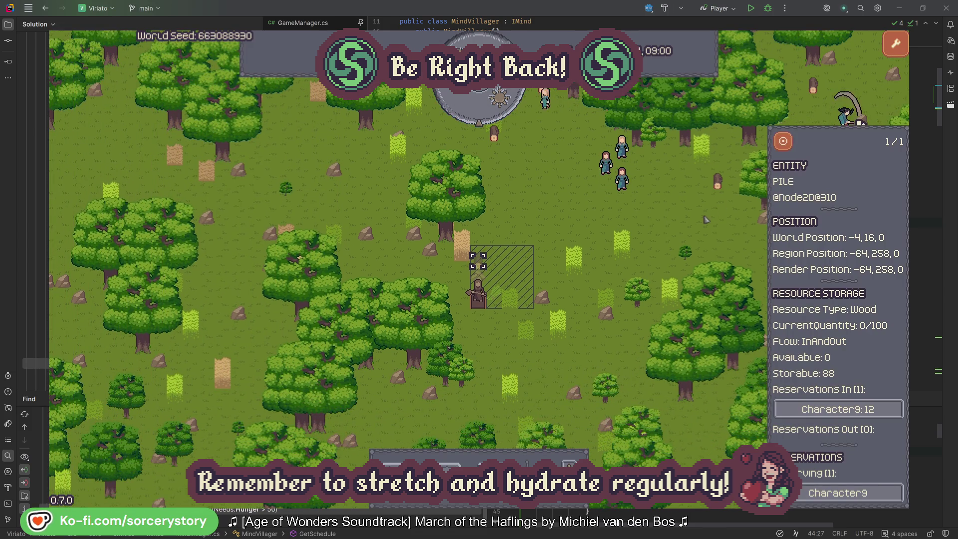
click(694, 222)
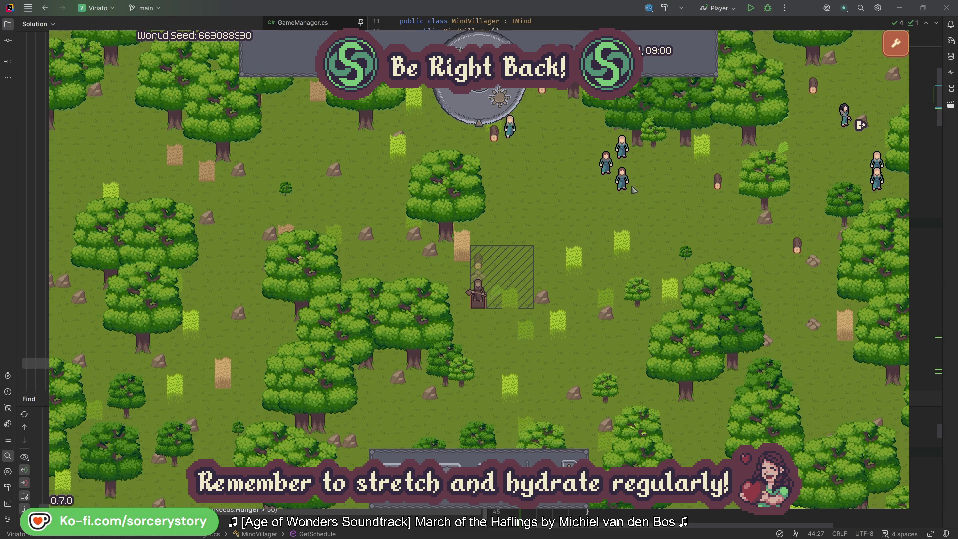
Centre the map on villager Character2, then reopen its details.
click(632, 188)
click(738, 233)
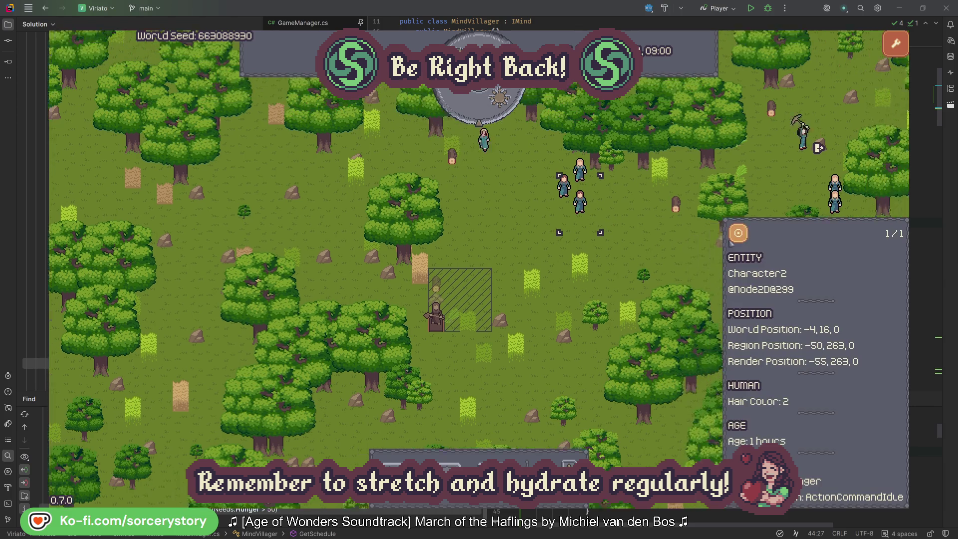
click(547, 286)
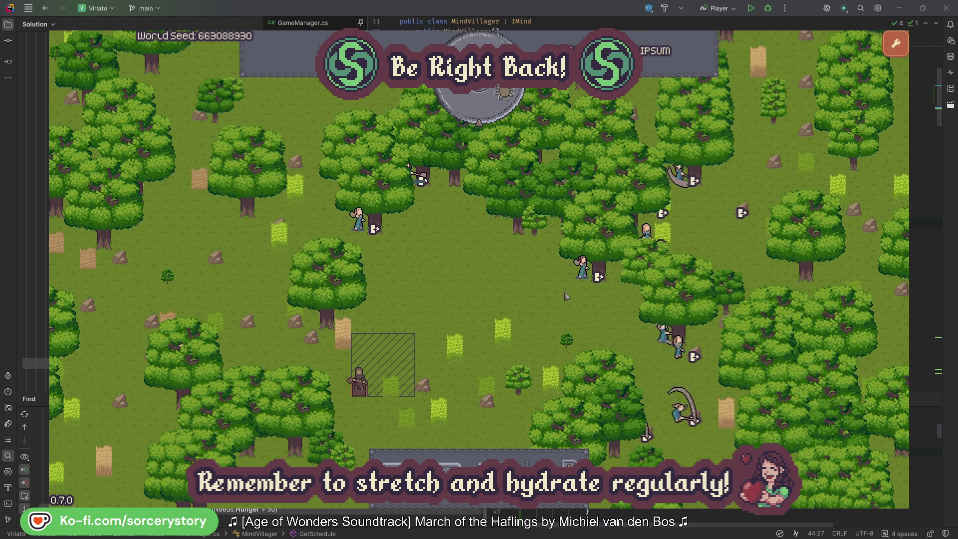
click(590, 269)
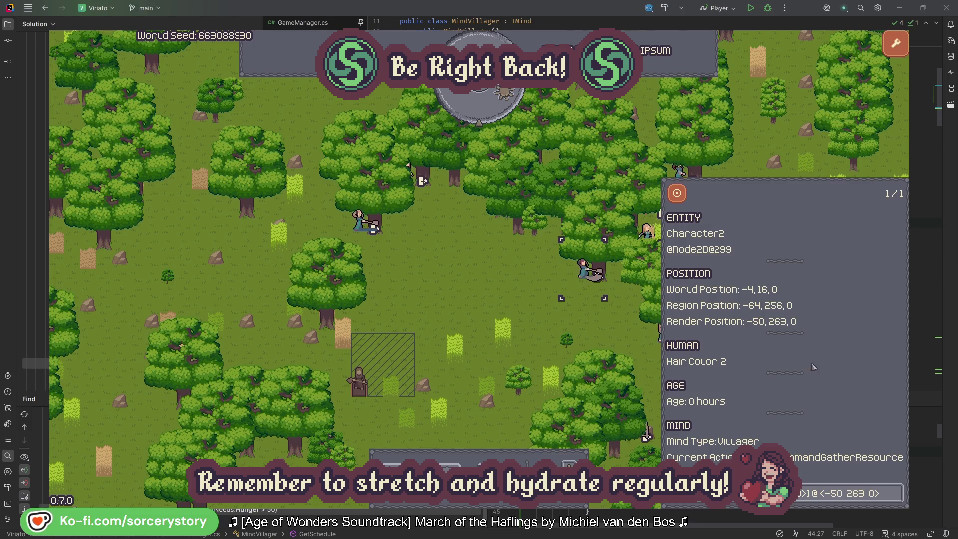
Check which PLANT_Oak Character2 is gathering from, then close its panel.
click(897, 499)
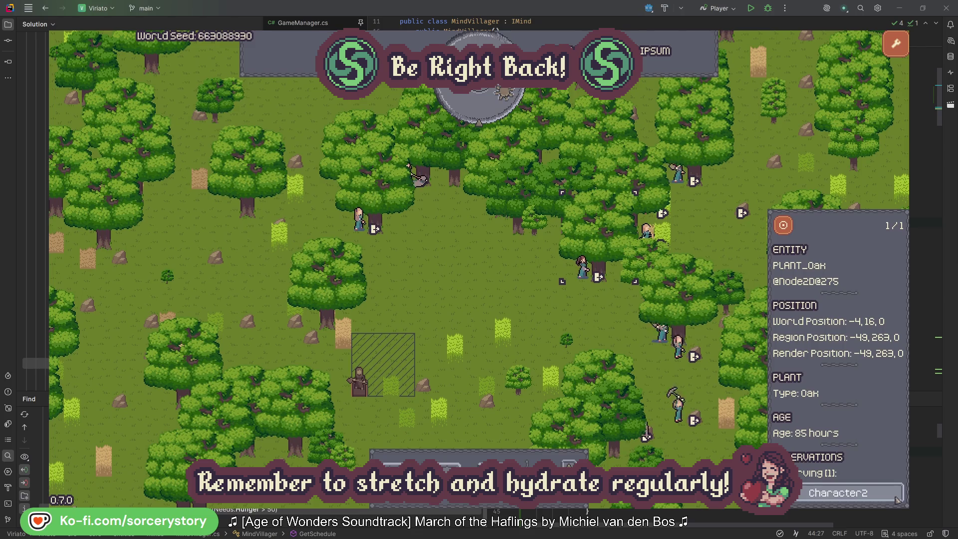
click(896, 499)
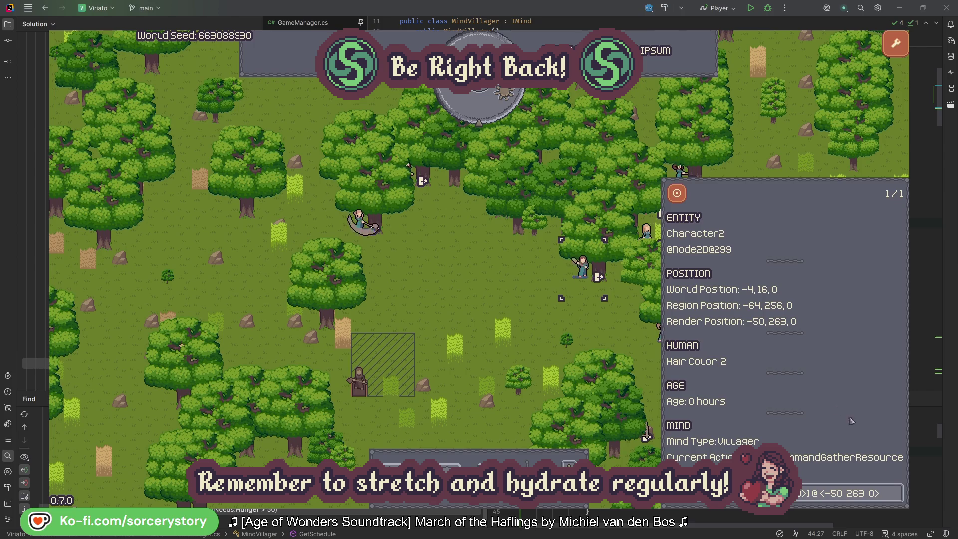
click(598, 332)
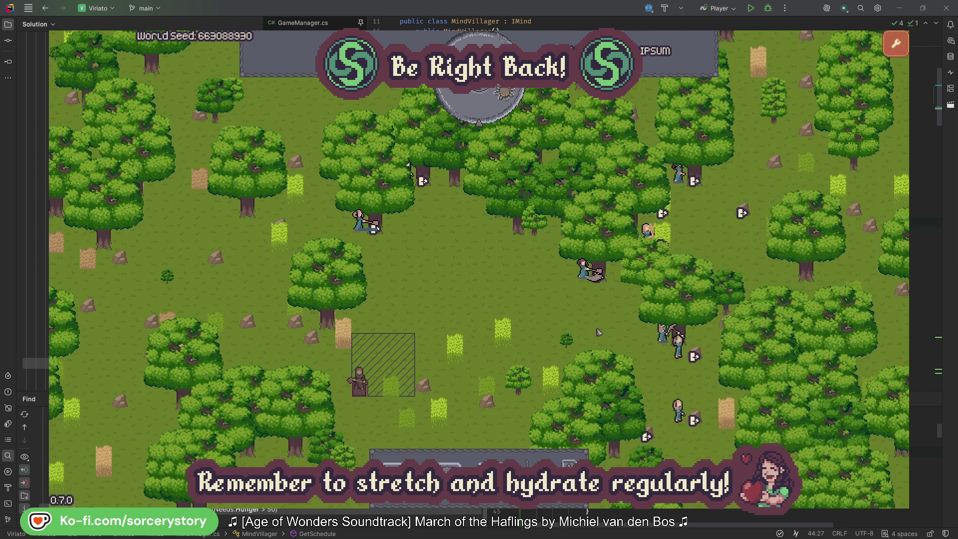
Check Character0's target oak, then pass one hour so the clock reads 09:00.
click(359, 220)
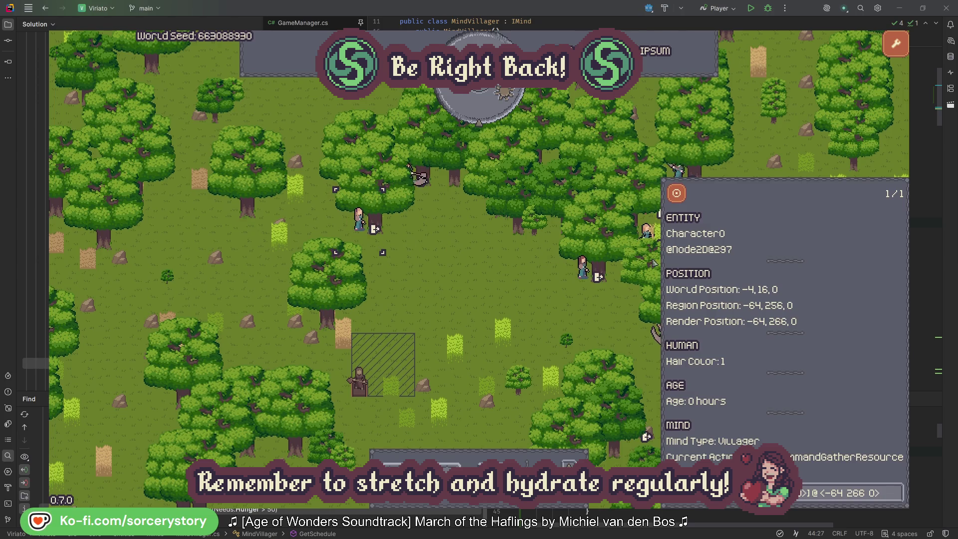
click(896, 492)
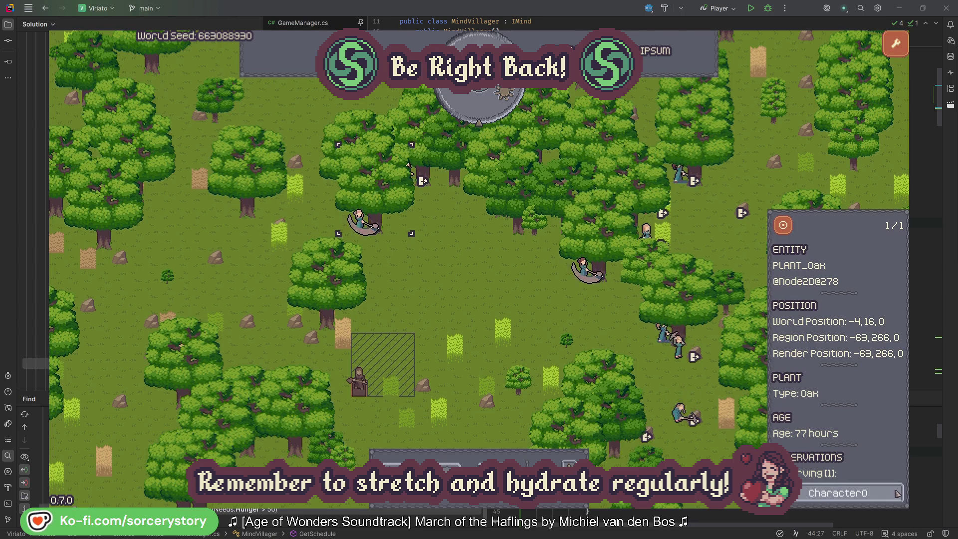
click(896, 492)
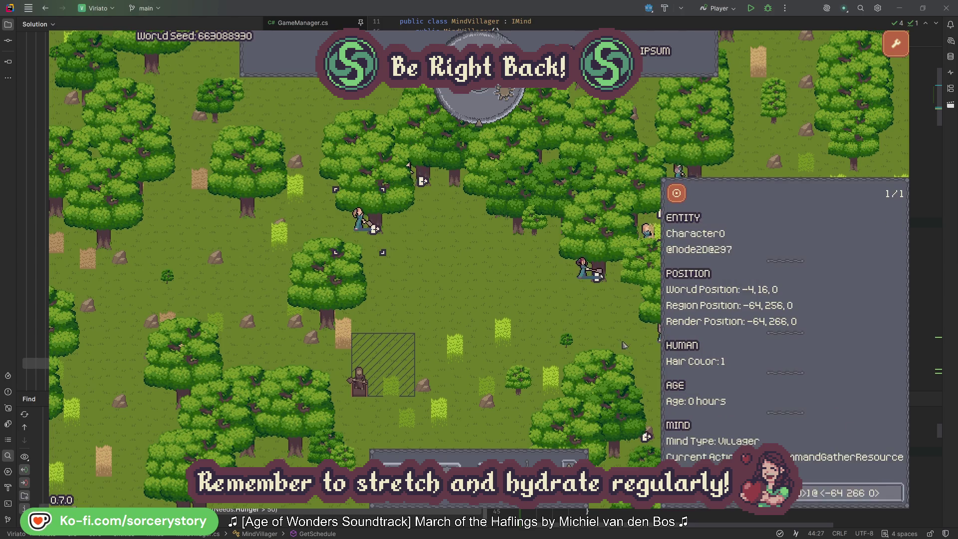
click(500, 300)
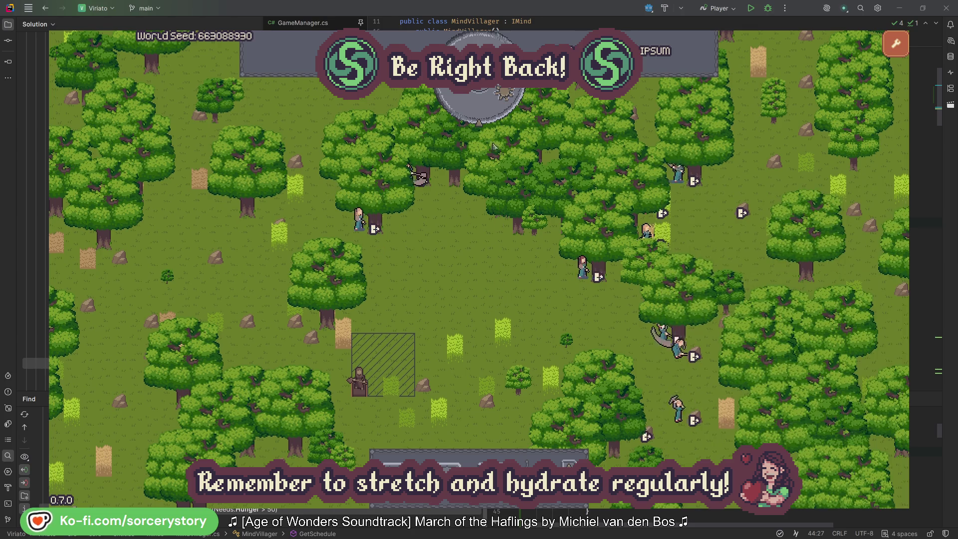
click(486, 112)
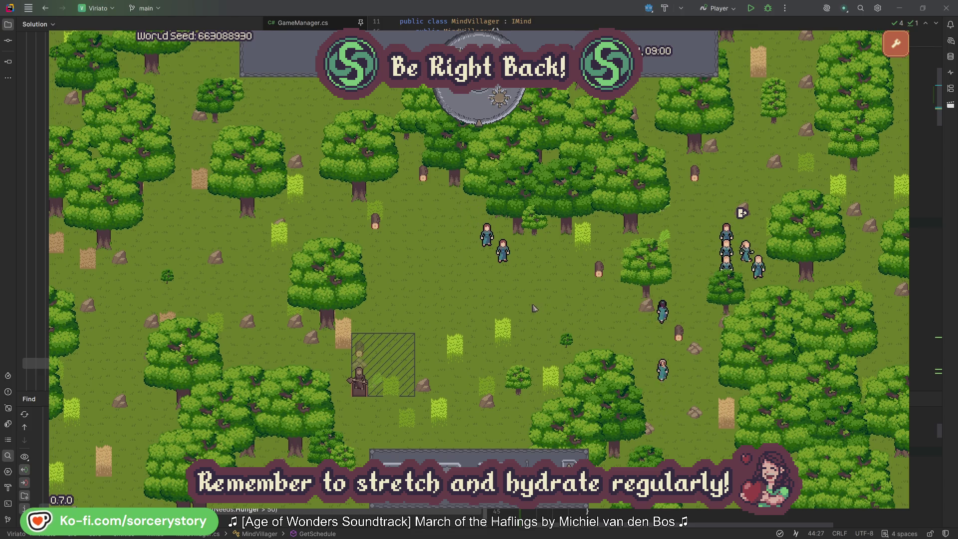
Follow the wood pile's reservation to Character9 and its 2 Herb pile, centring on each pile.
click(360, 351)
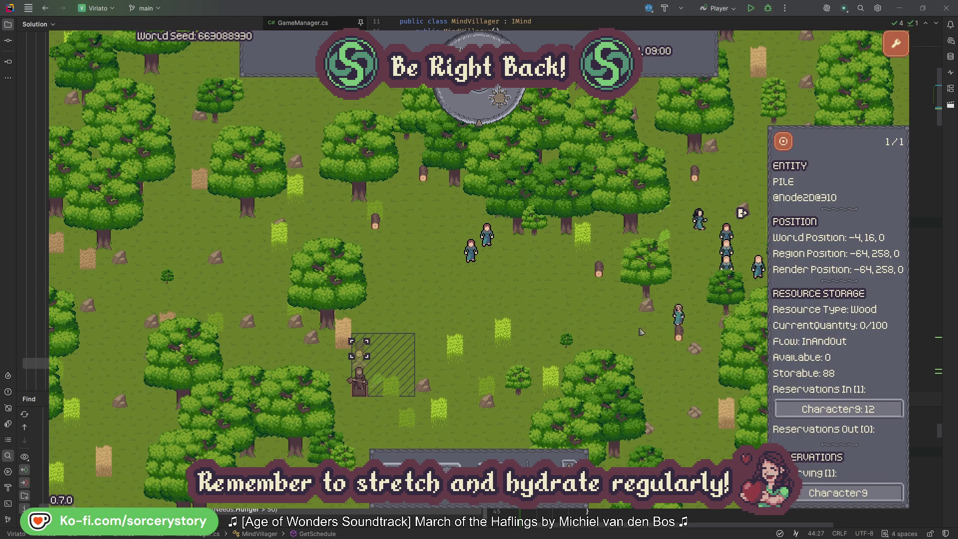
click(881, 410)
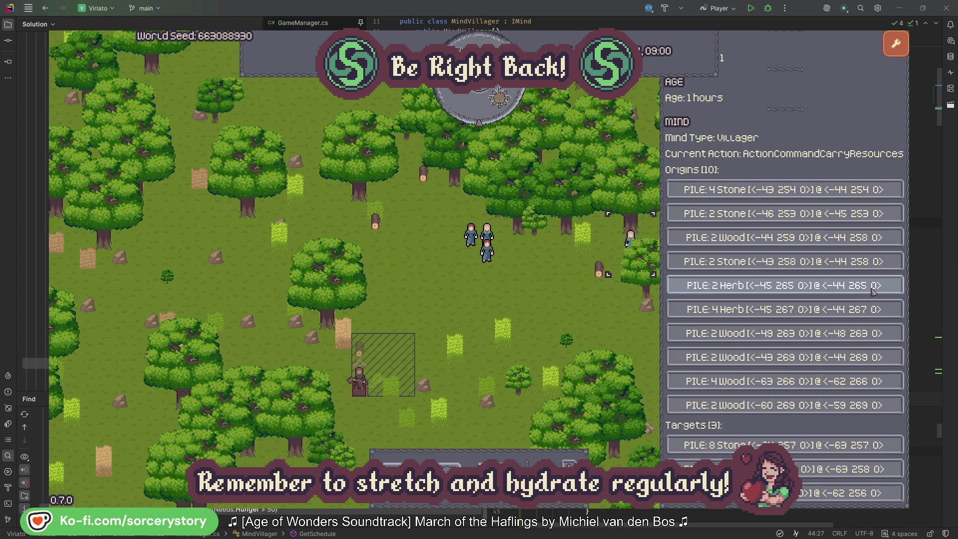
click(873, 289)
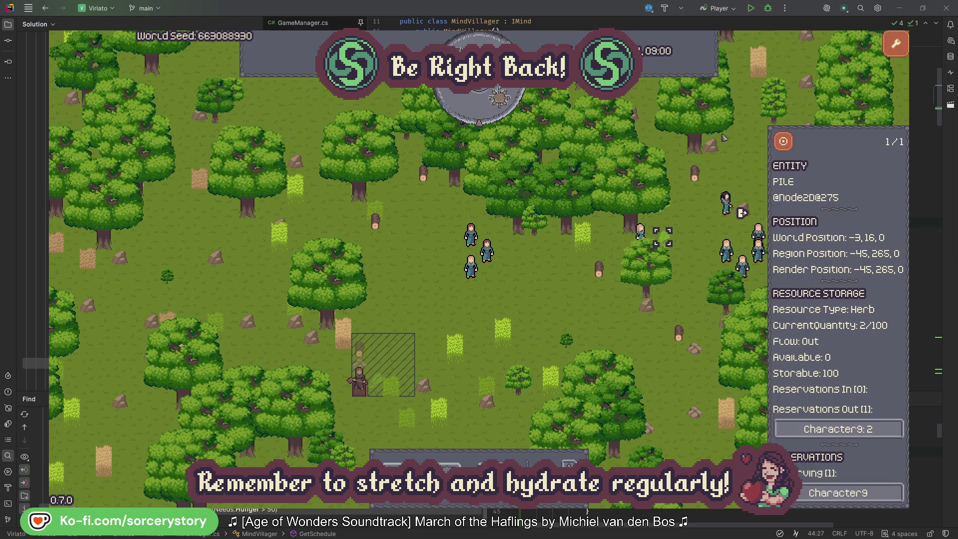
click(784, 142)
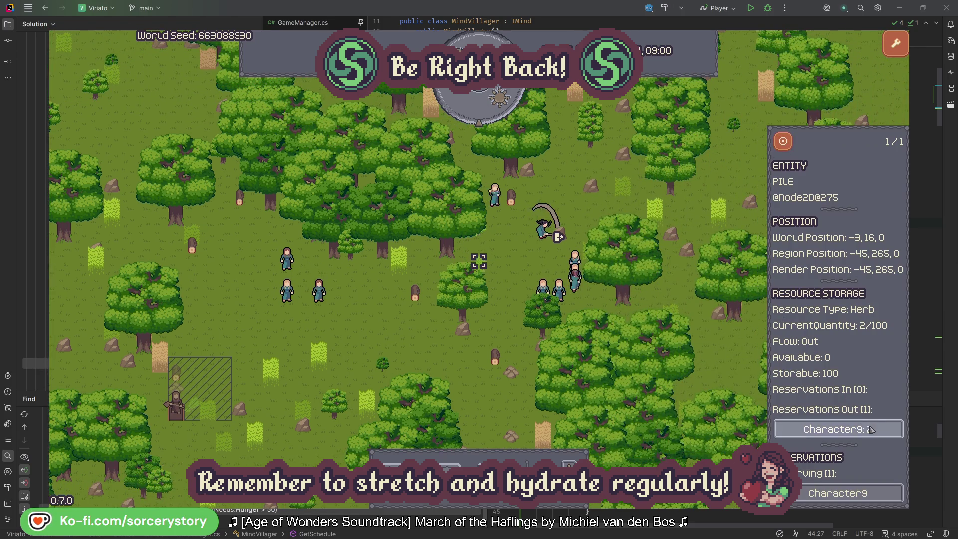
click(871, 429)
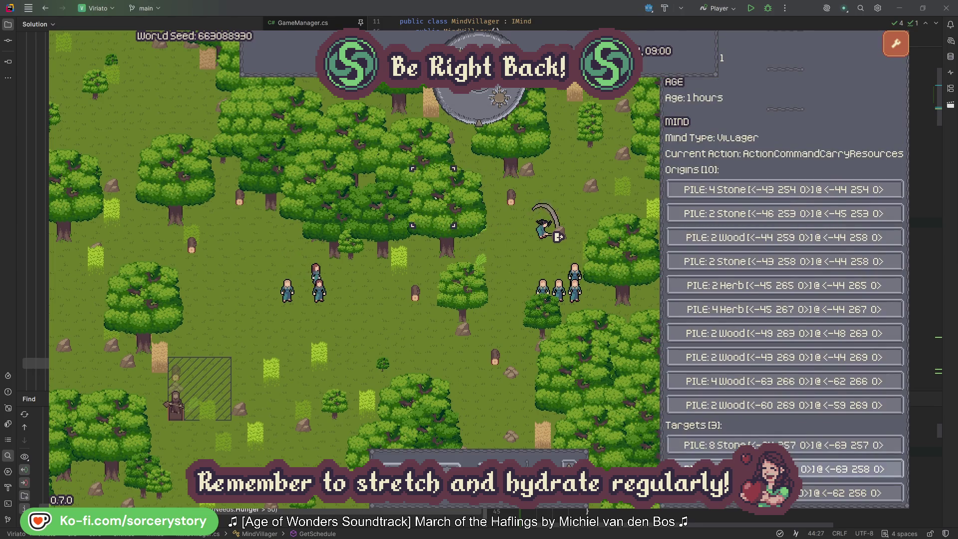
click(823, 469)
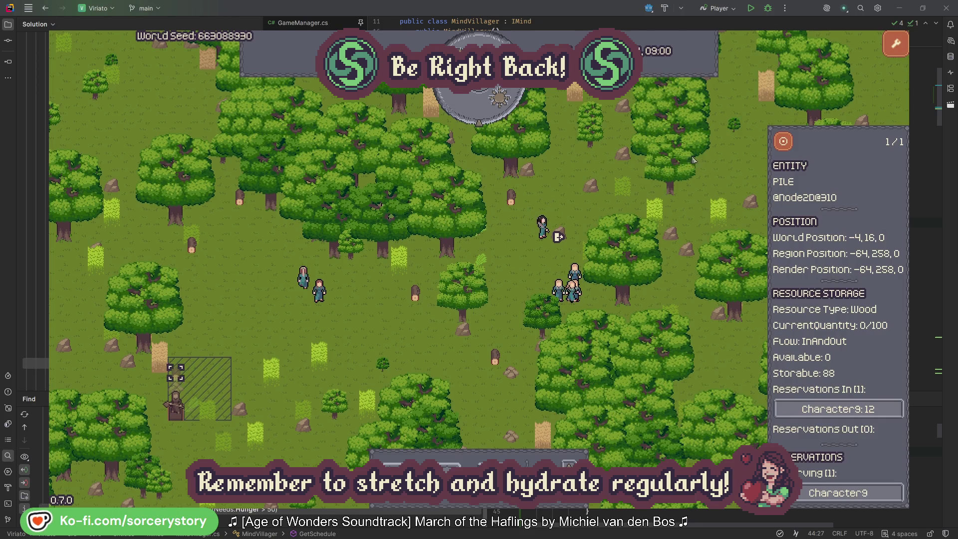
click(783, 144)
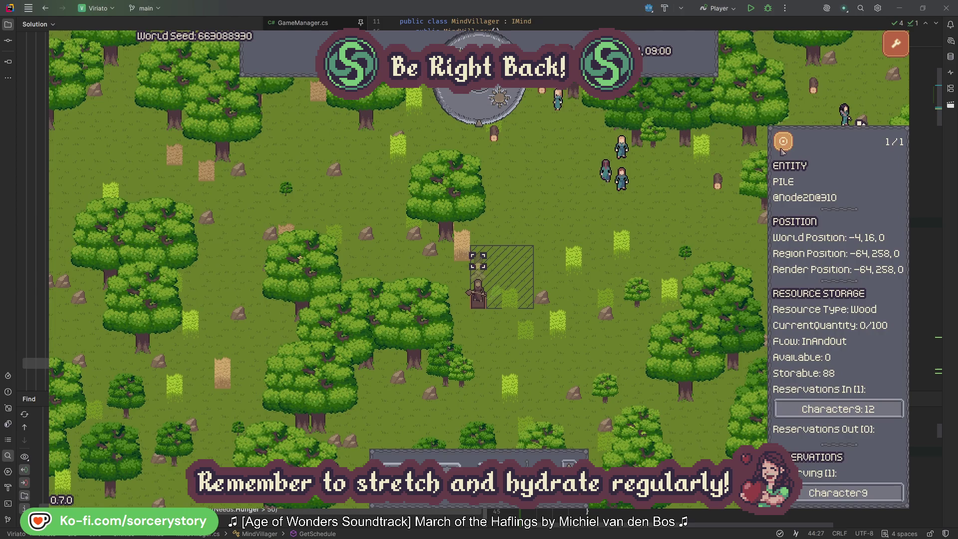
click(695, 221)
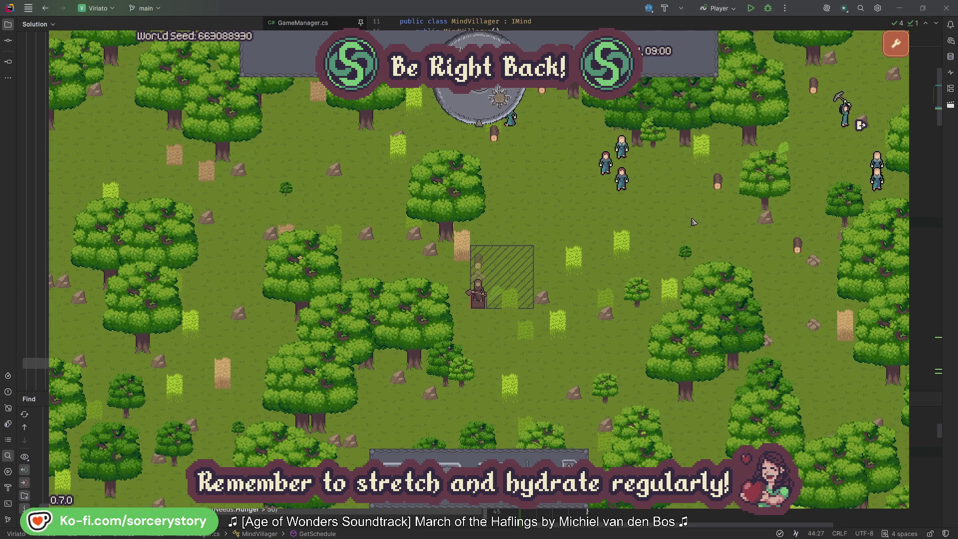
Centre the map on villager Character2 and close its details.
click(621, 180)
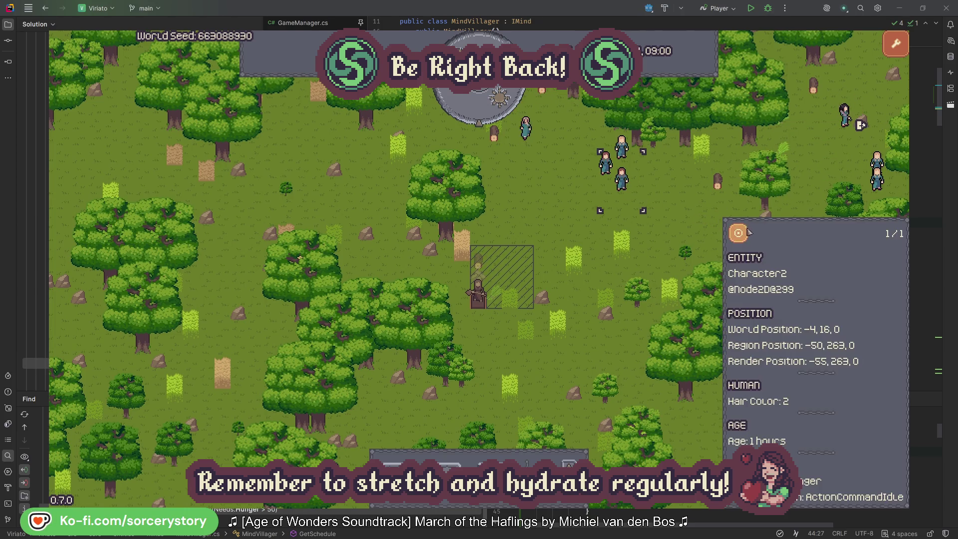
click(747, 232)
click(547, 288)
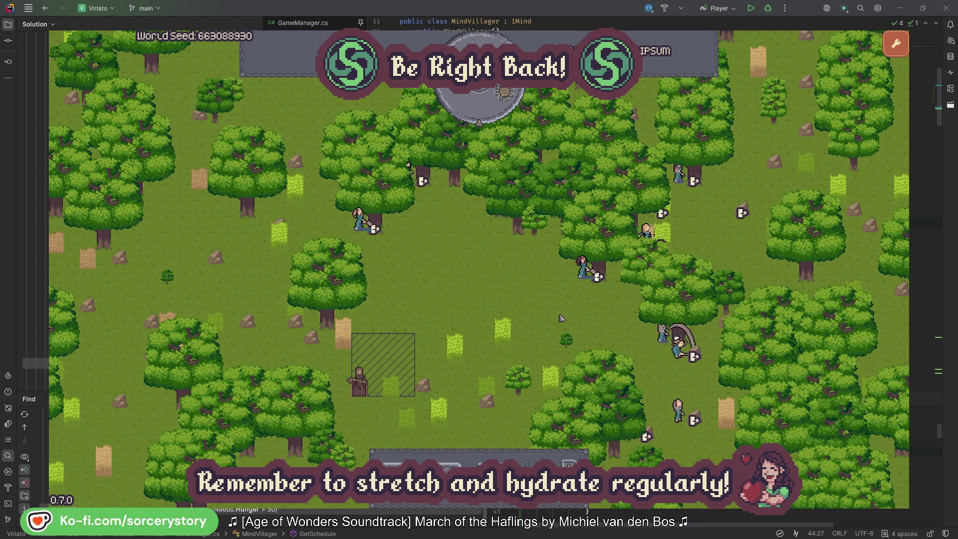
Jump to the oak Character2 is gathering from and back, then close the panel.
click(561, 298)
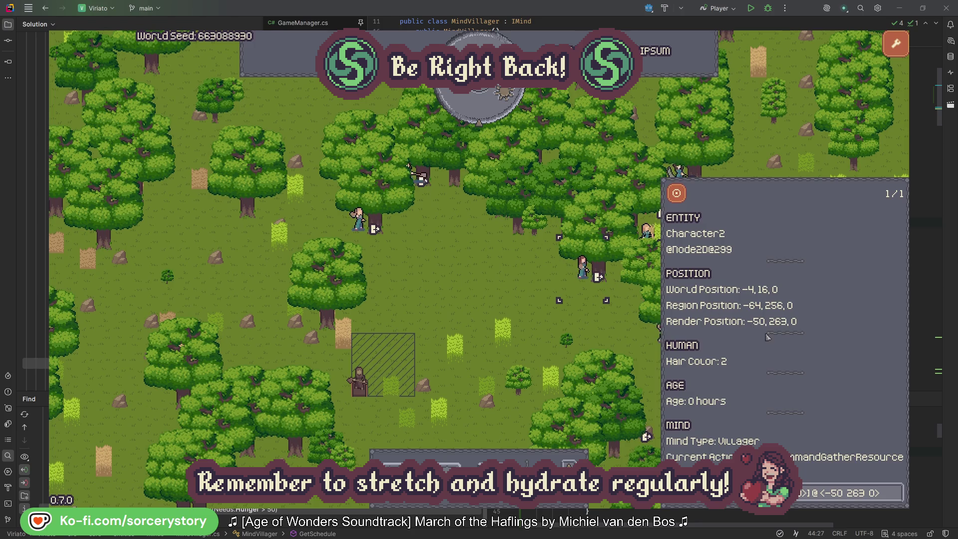
click(897, 499)
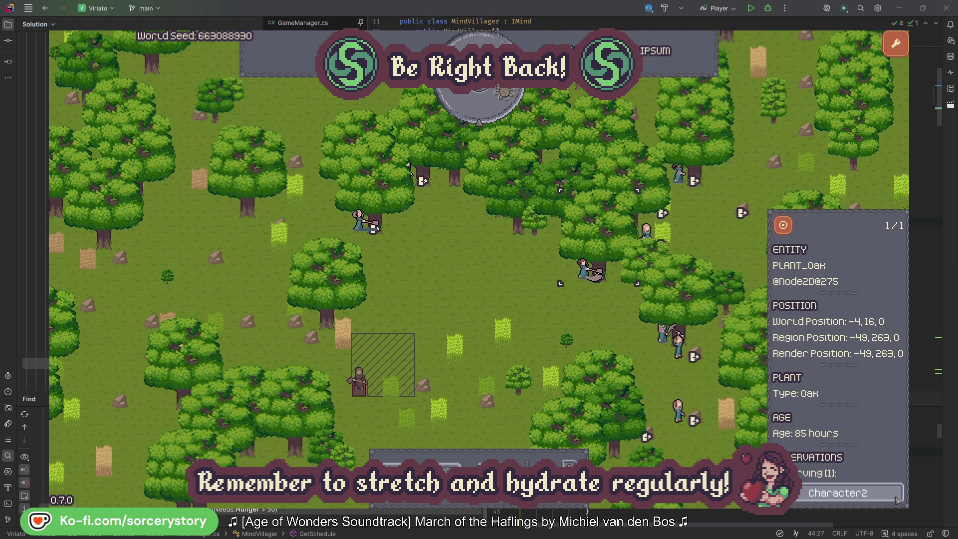
click(898, 500)
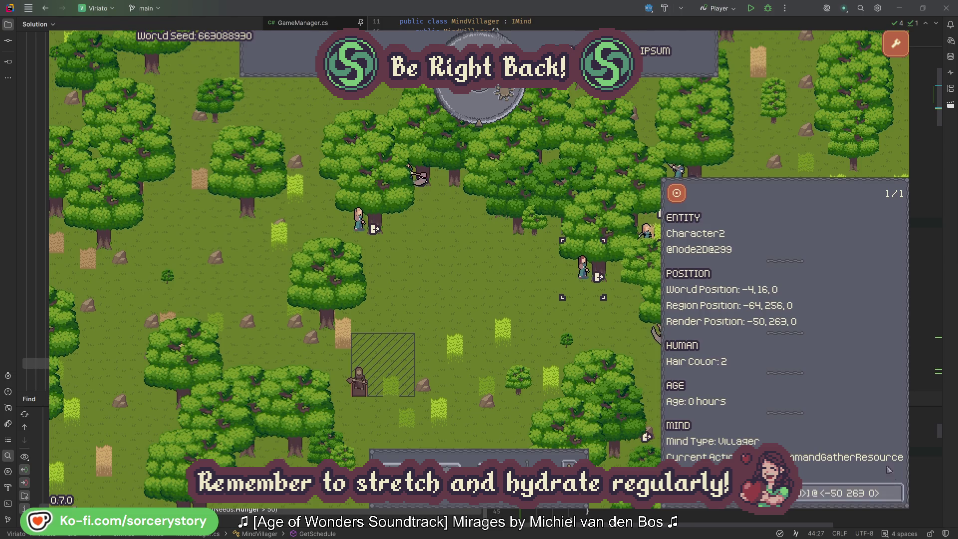
click(598, 332)
Look up Character0's target oak, then advance the simulation one hour to 09:00.
click(359, 221)
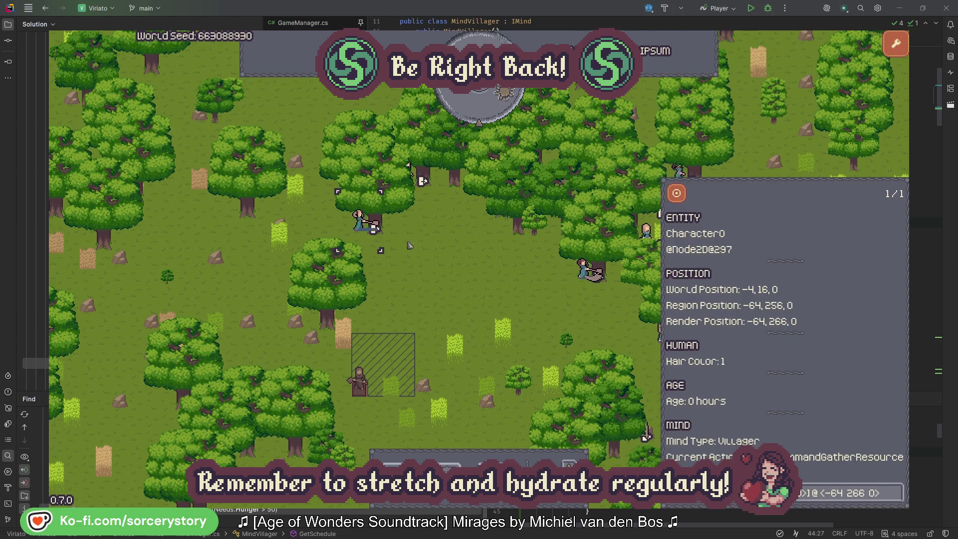
click(896, 492)
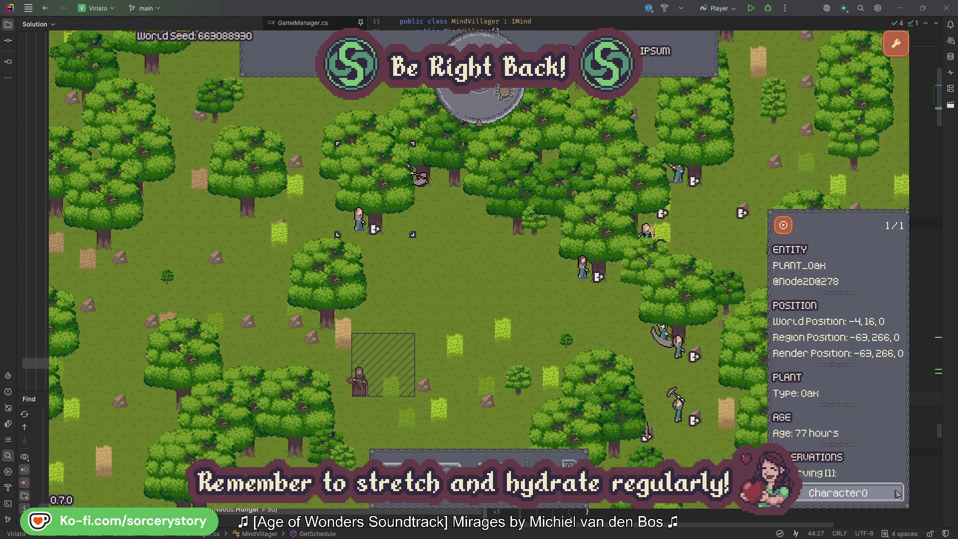
click(896, 493)
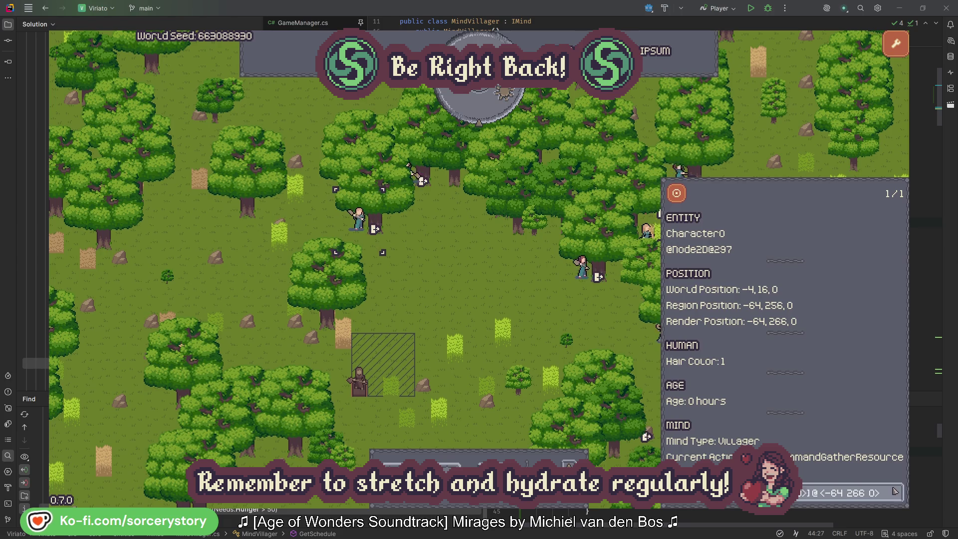
click(501, 300)
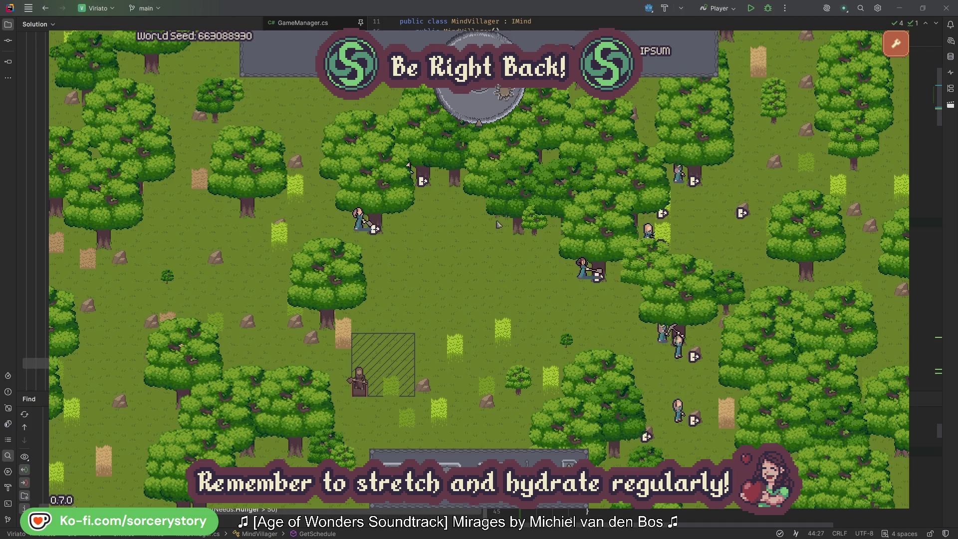
click(485, 109)
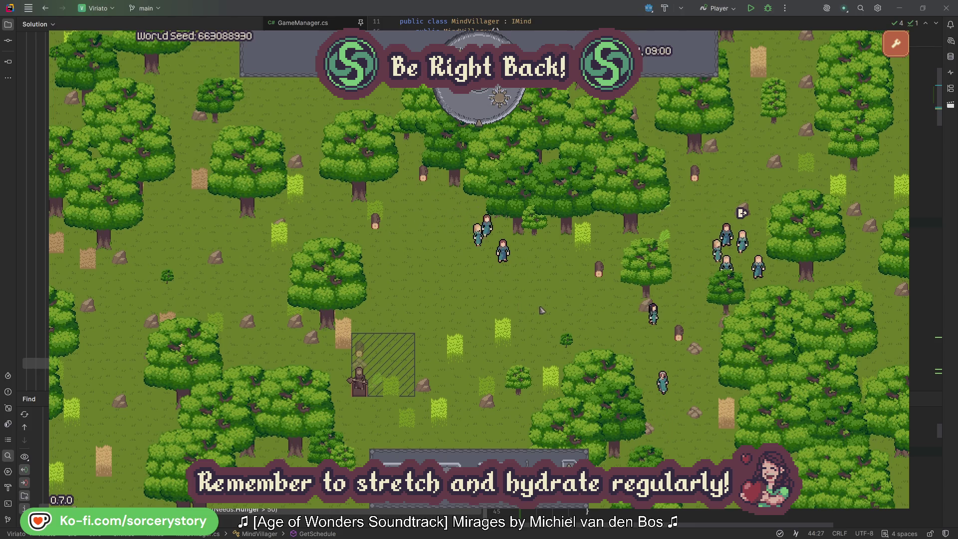
Trace the empty wood pile's reservation to Character9's 2 Herb pile, centring on each pile.
click(363, 354)
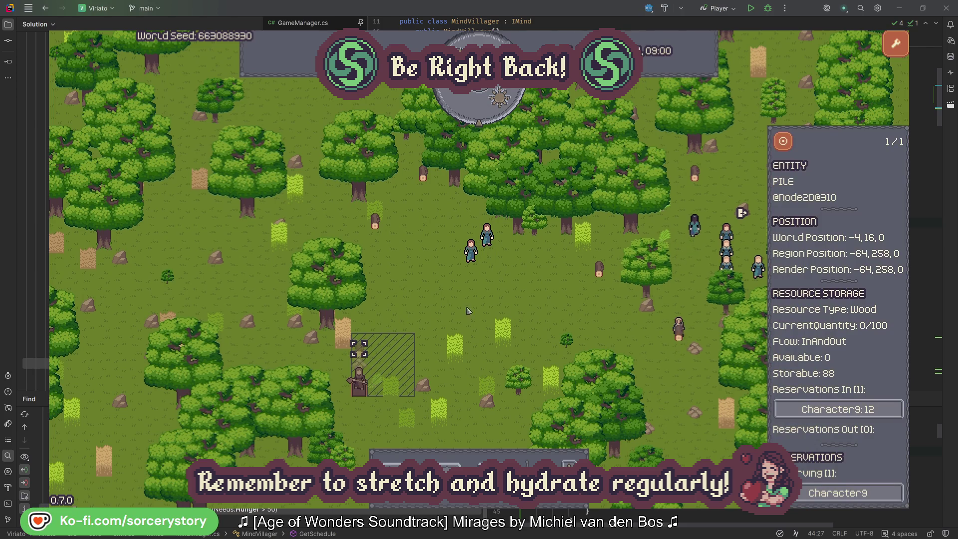
click(881, 410)
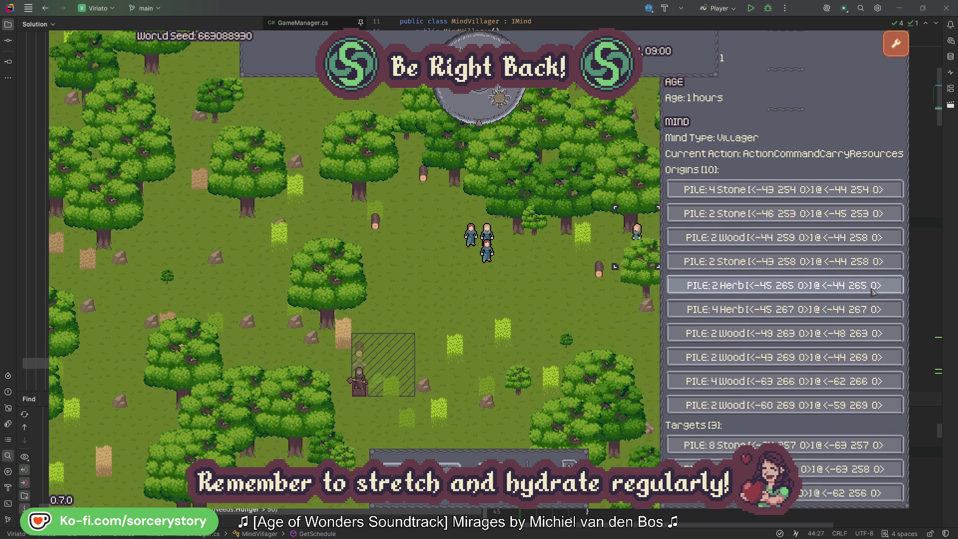
click(874, 292)
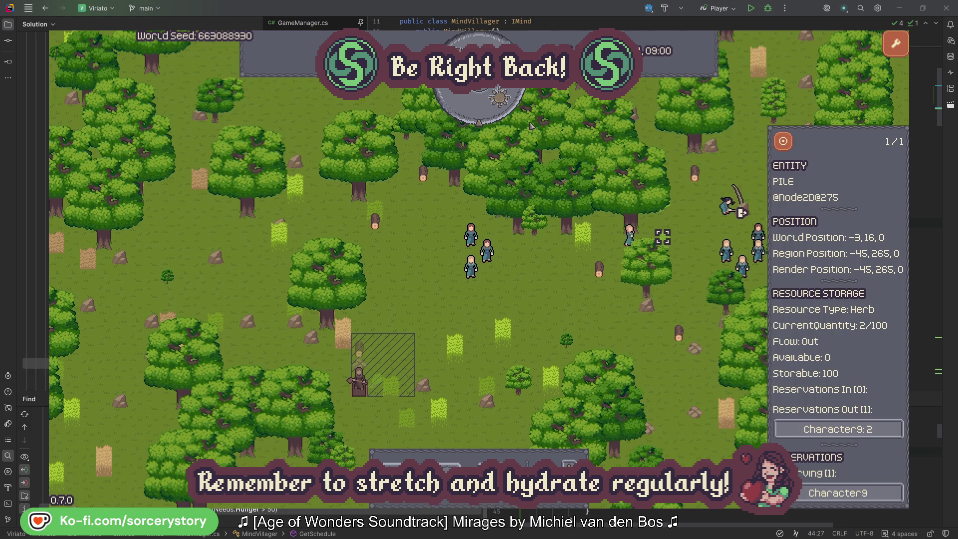
click(791, 146)
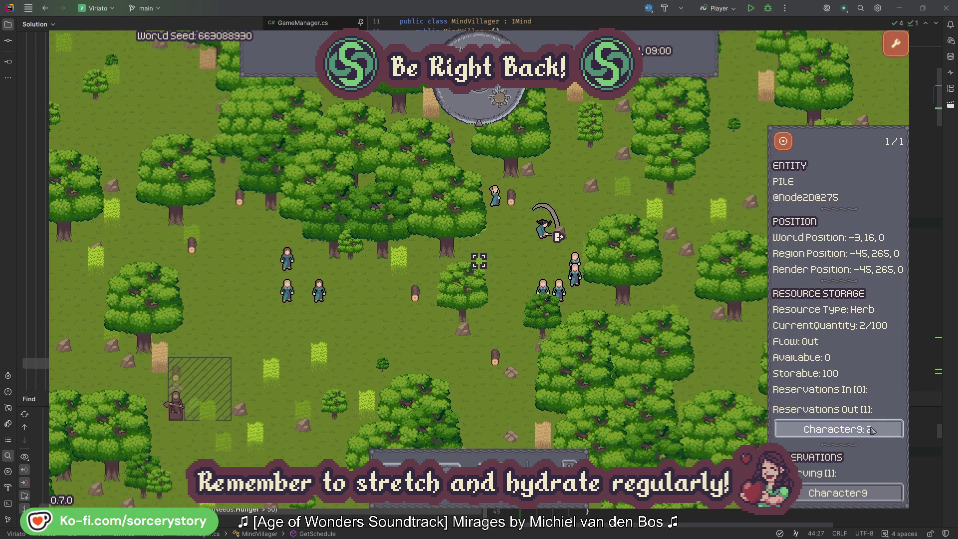
click(852, 430)
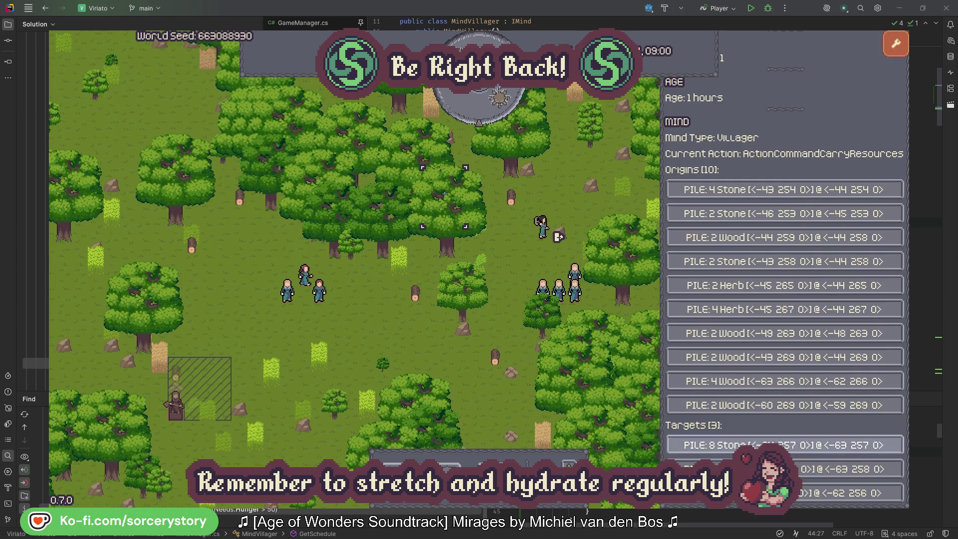
click(843, 469)
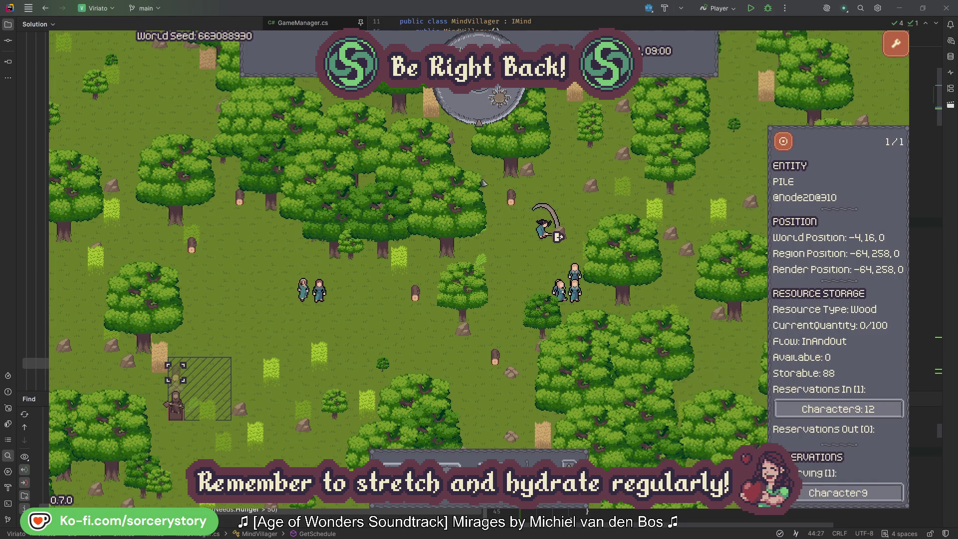
click(783, 144)
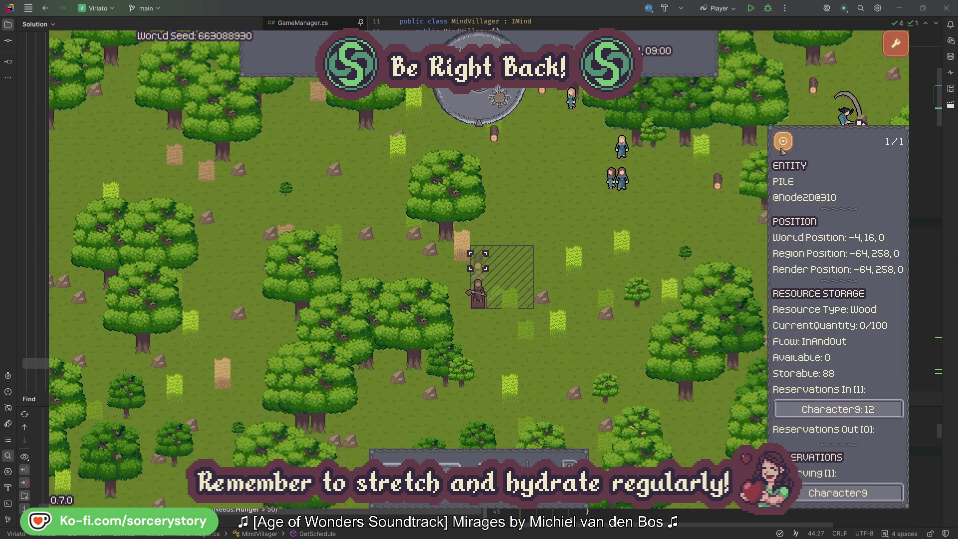
click(693, 222)
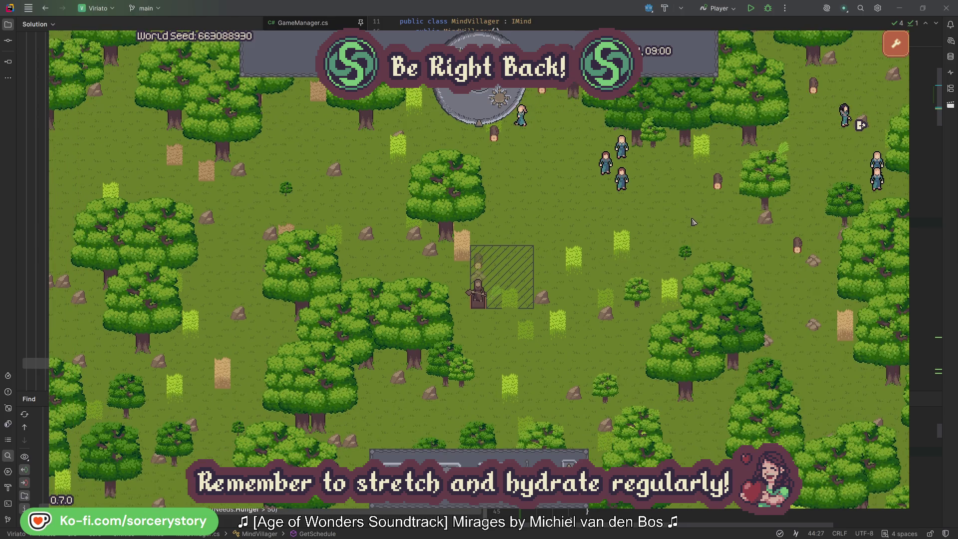
Centre the view on villager Character2's group and close its details.
click(621, 178)
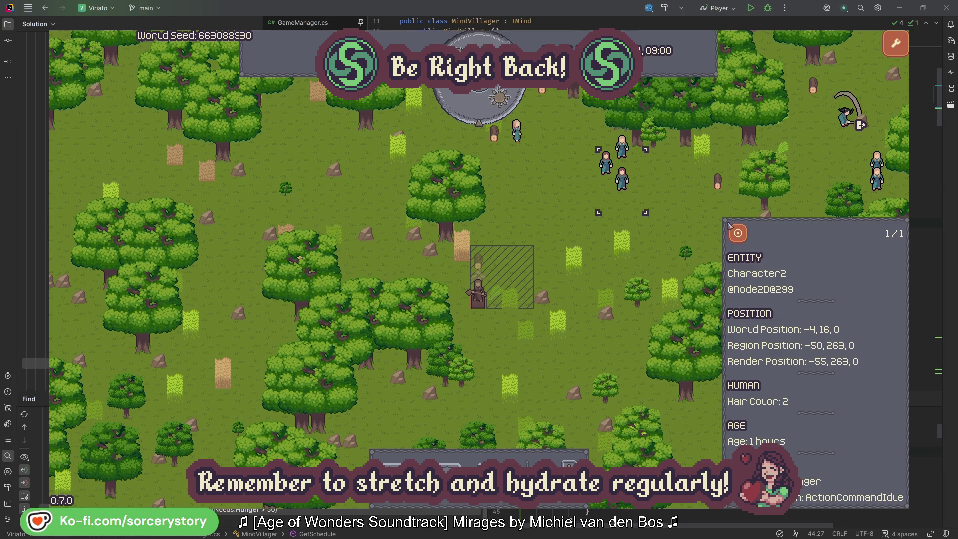
click(747, 231)
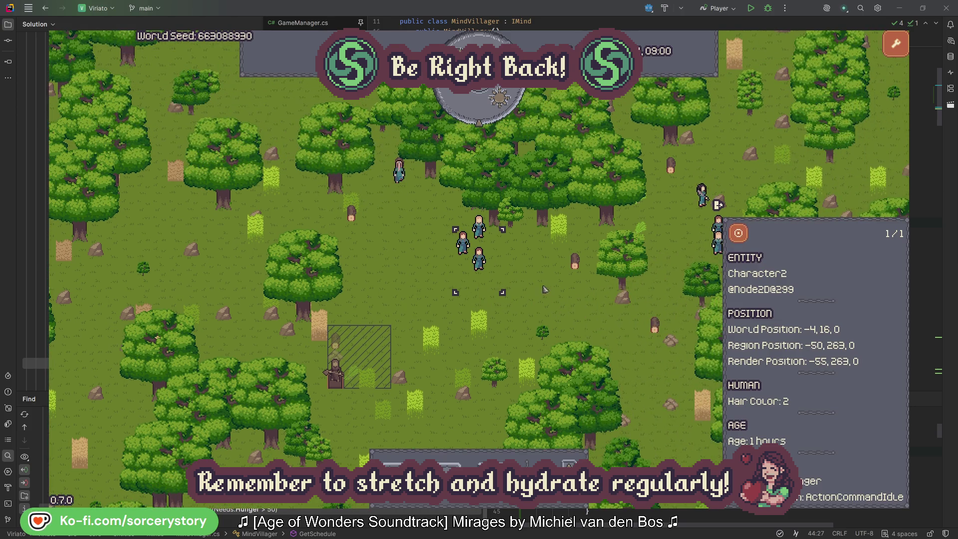
click(548, 288)
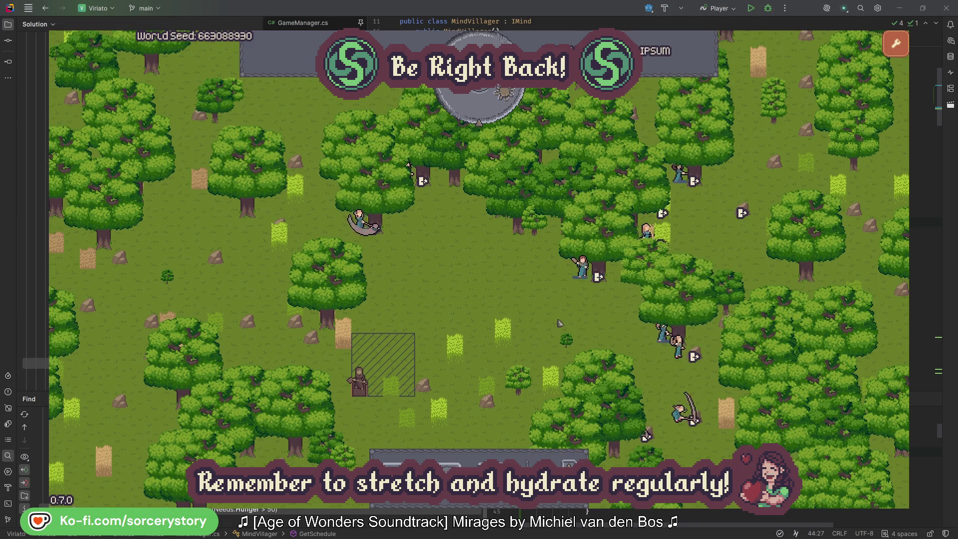
Inspect Character2 and the oak it is gathering from, then close the details.
click(562, 311)
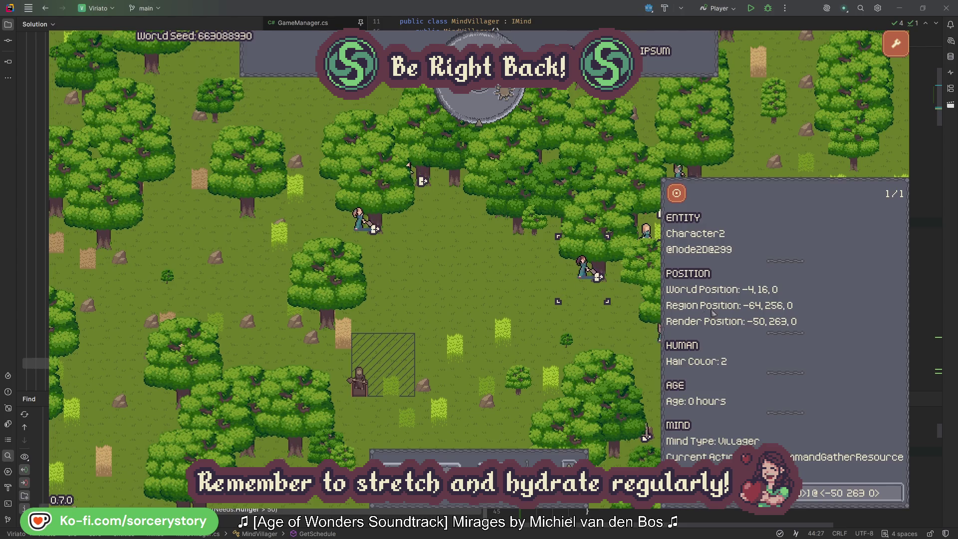
click(896, 499)
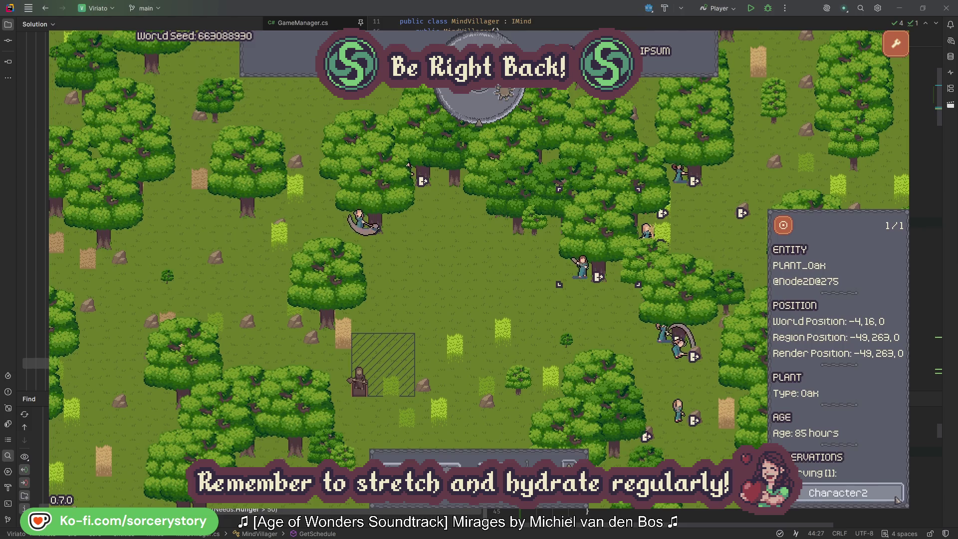
click(897, 499)
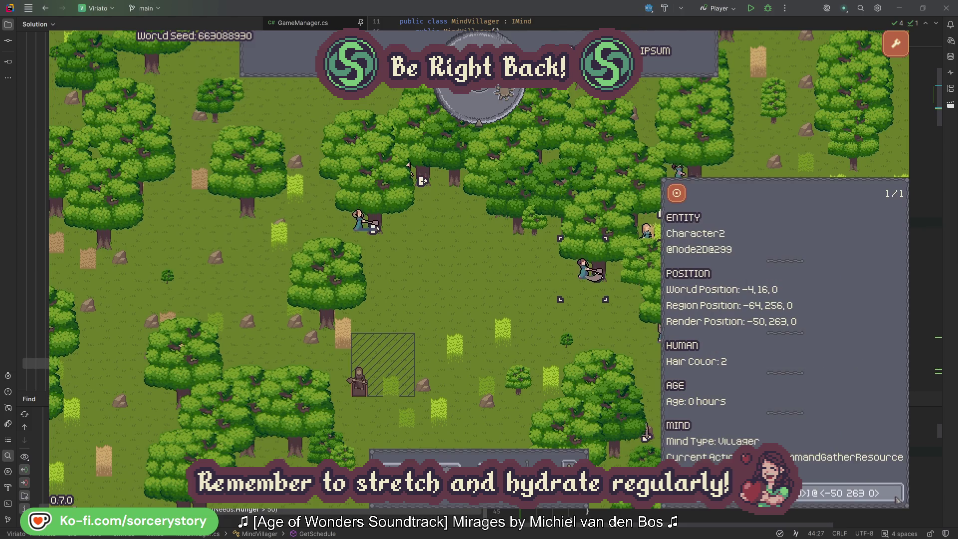
click(598, 331)
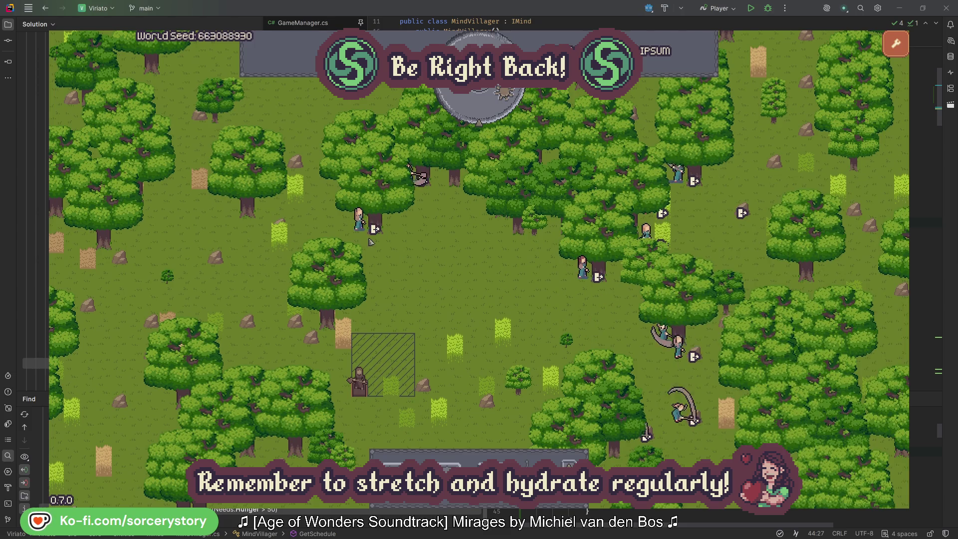
Inspect Character0 and its reserved oak, then close the entity inspector.
click(370, 242)
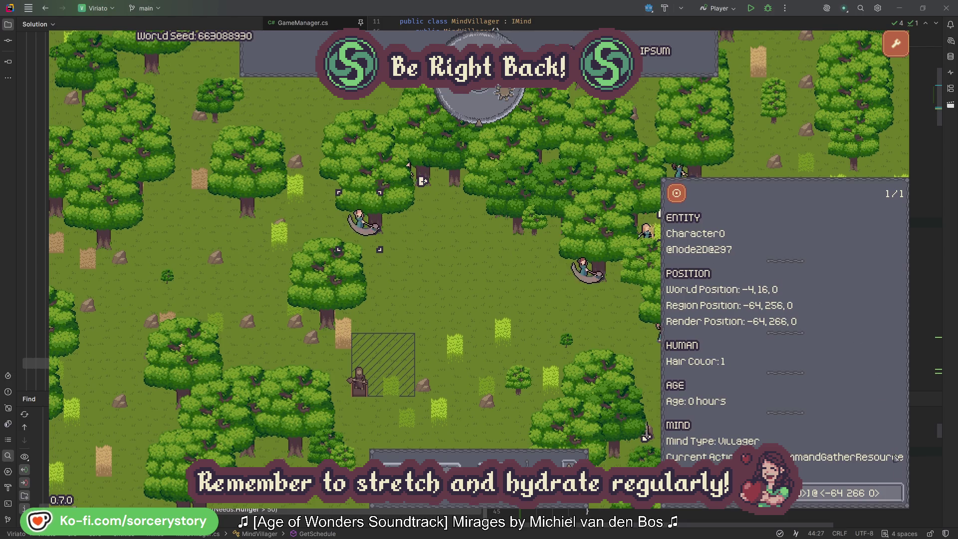
click(896, 491)
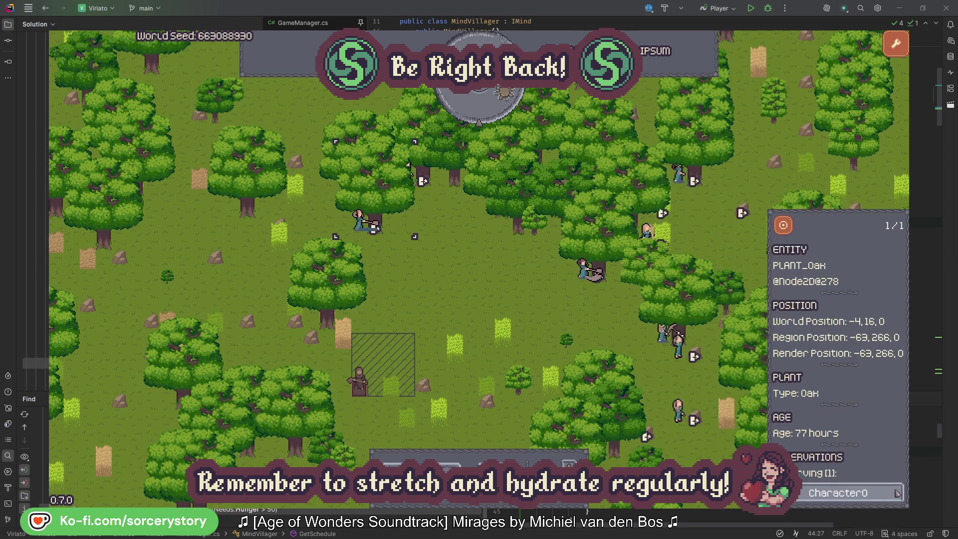
click(896, 493)
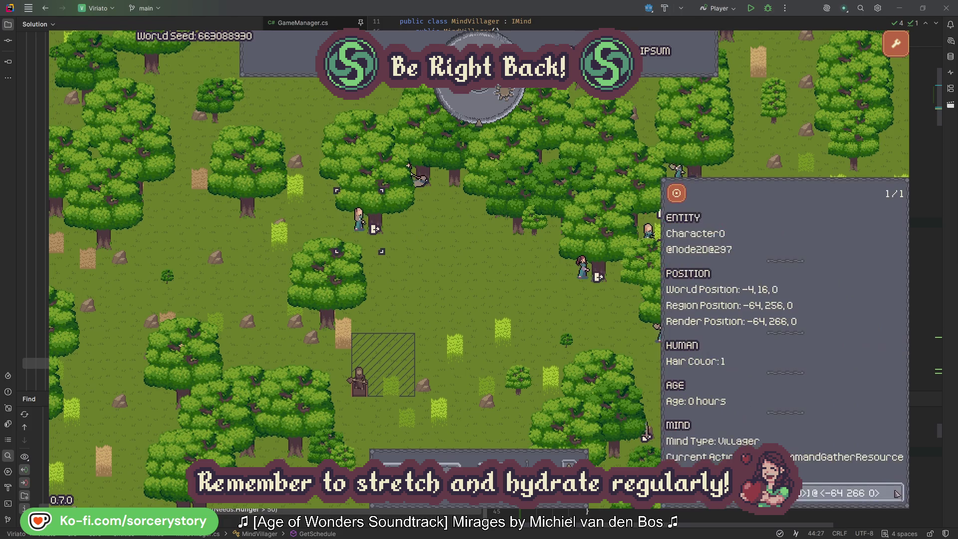
click(500, 299)
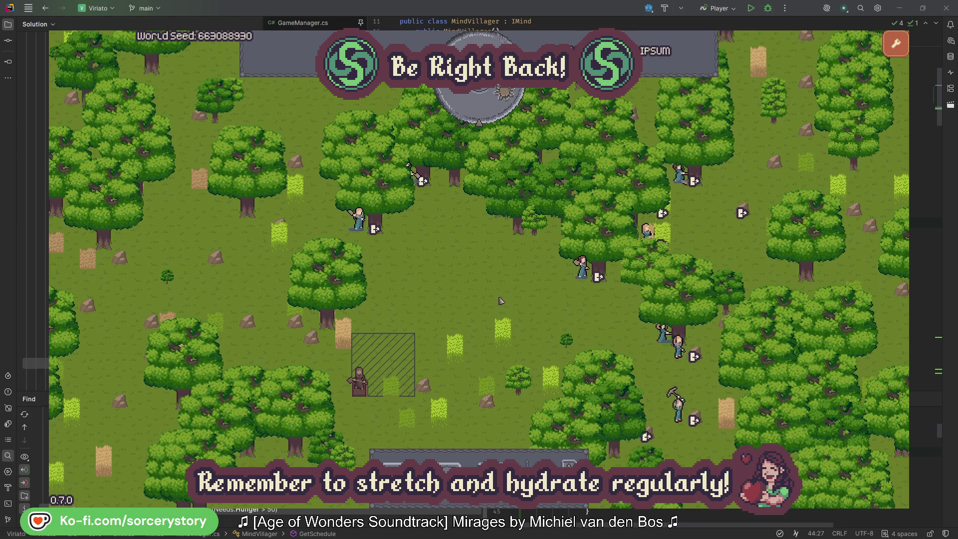
Pass one game hour, then trace Character9's haul from the wood pile through its Herb origin and Wood target.
click(487, 112)
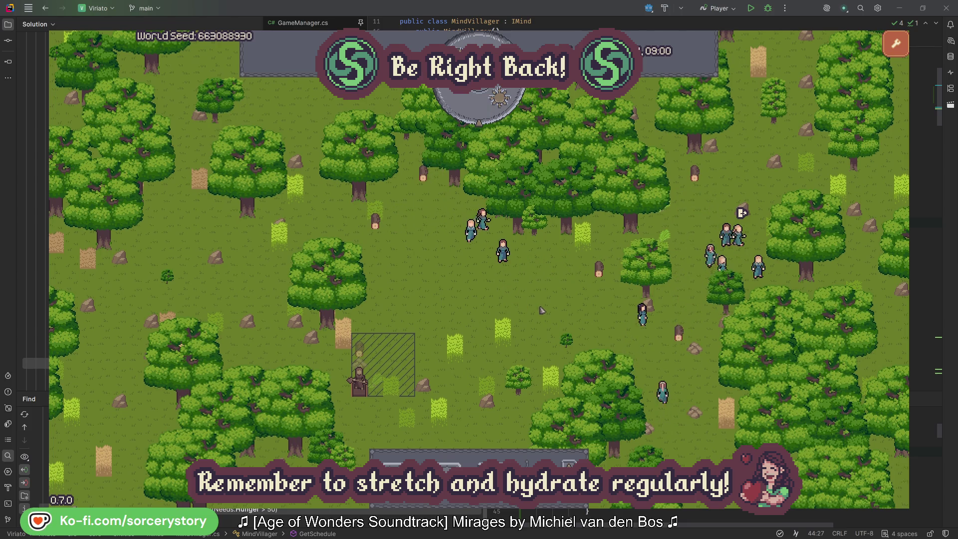
click(364, 350)
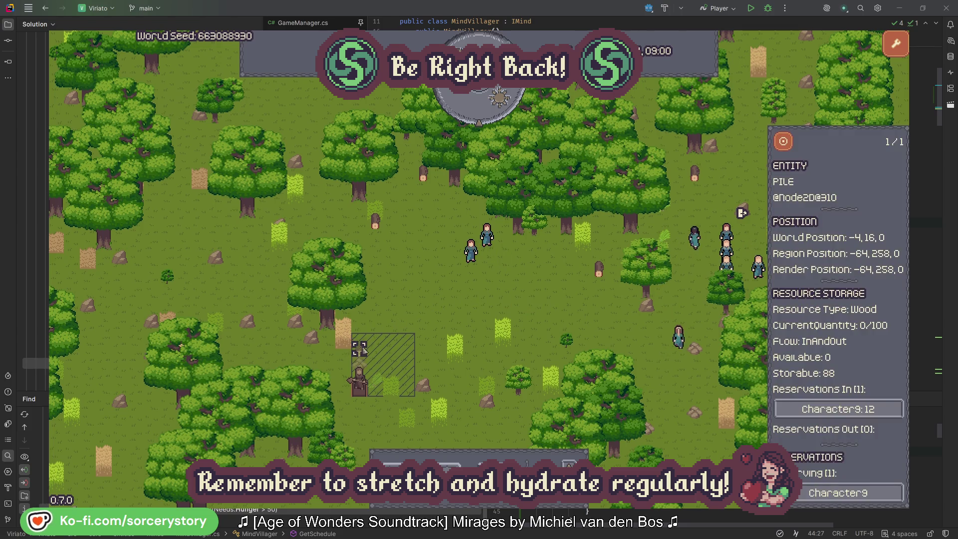
click(880, 410)
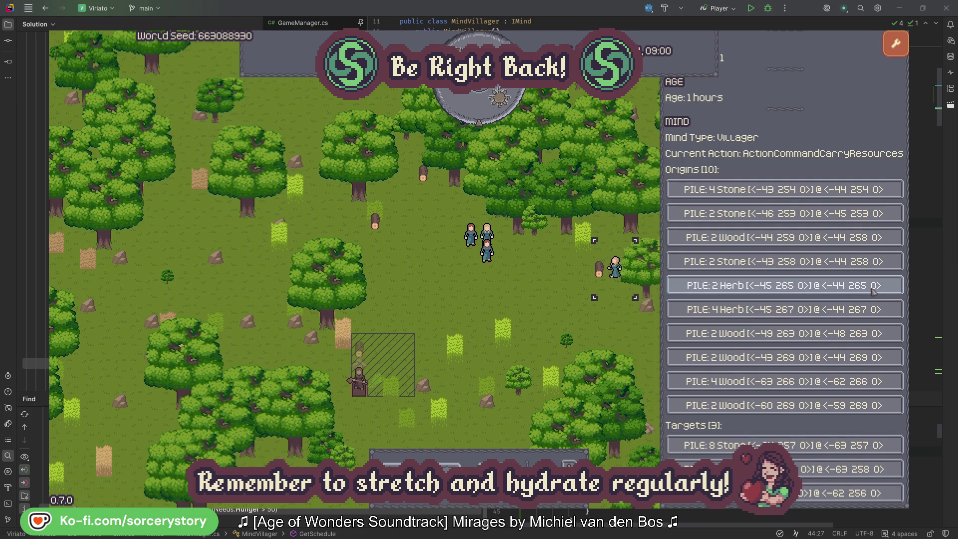
click(873, 285)
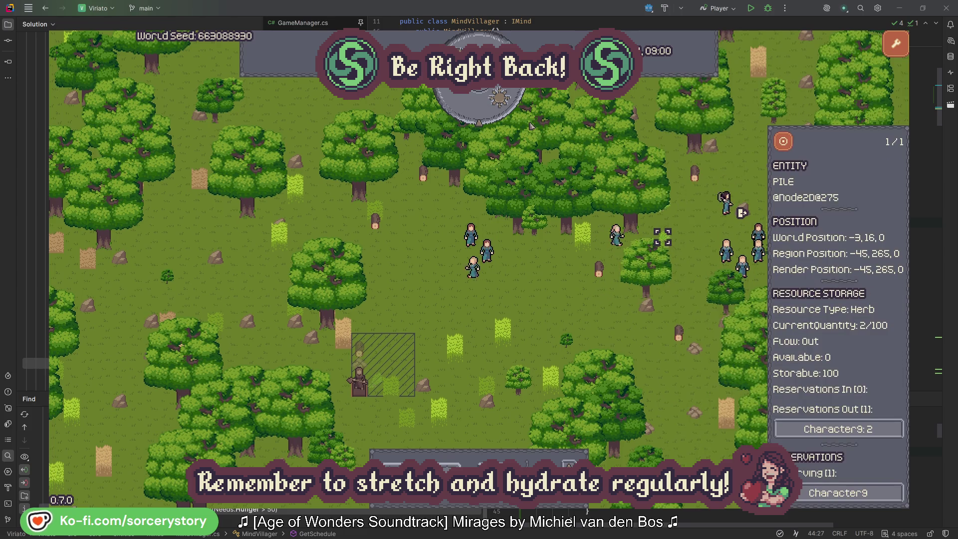
click(789, 146)
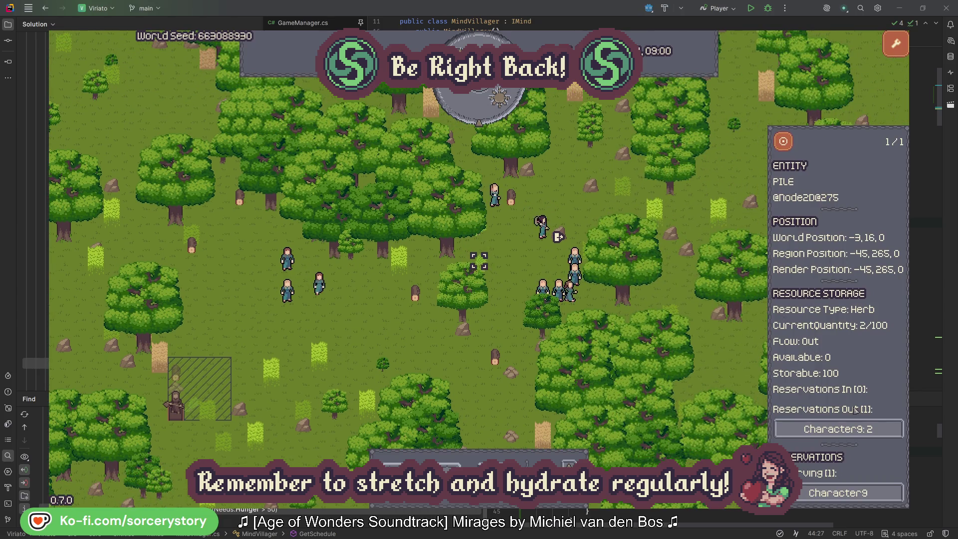
click(828, 428)
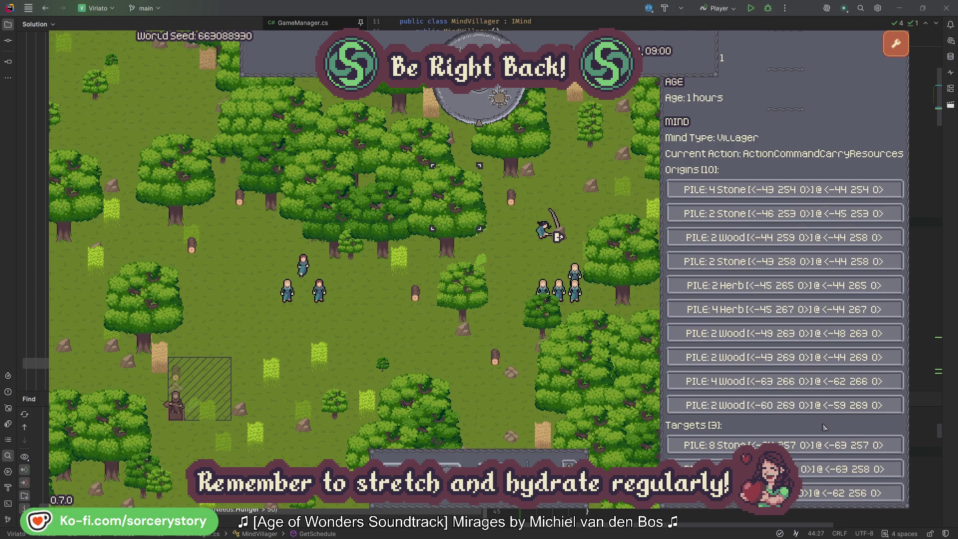
click(823, 469)
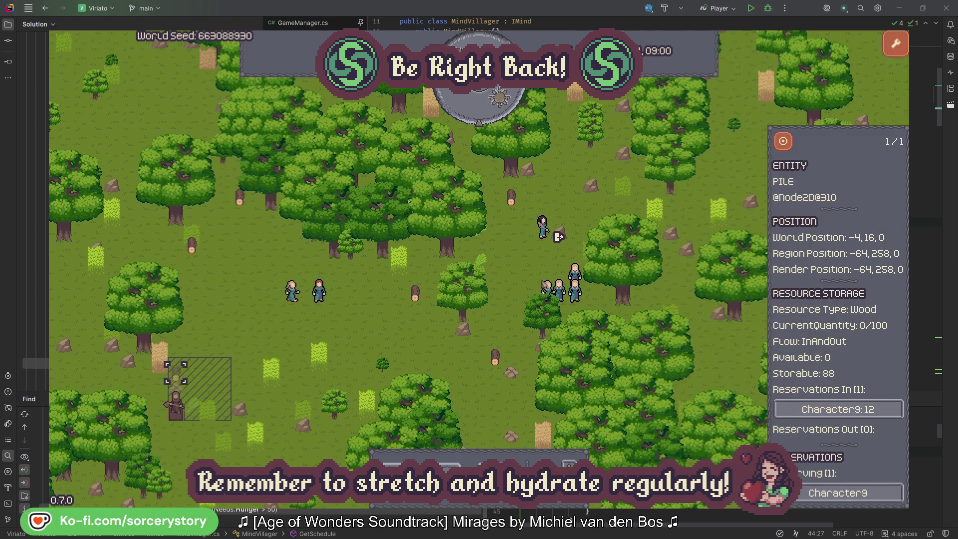
click(783, 144)
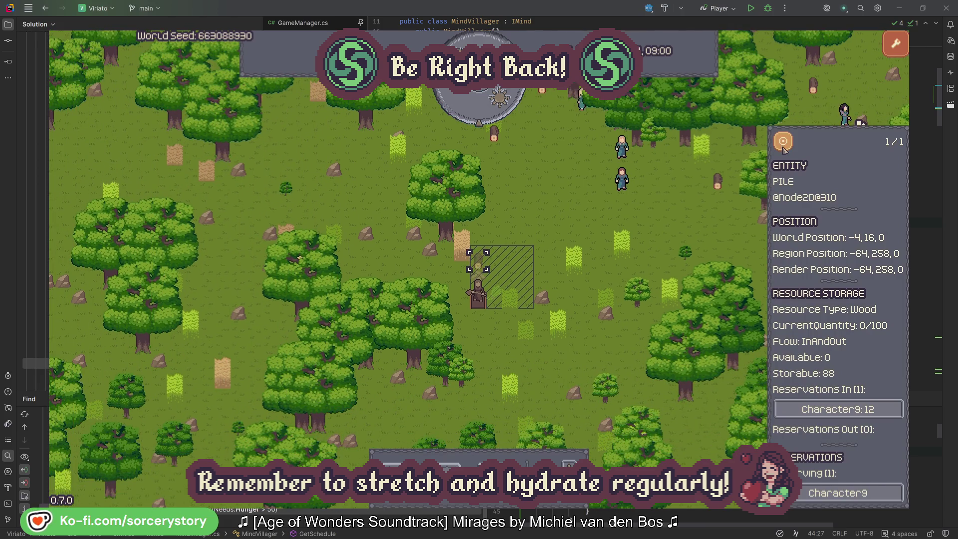
Close the pile inspector, then inspect and centre on villager Character2 before closing its details.
click(706, 220)
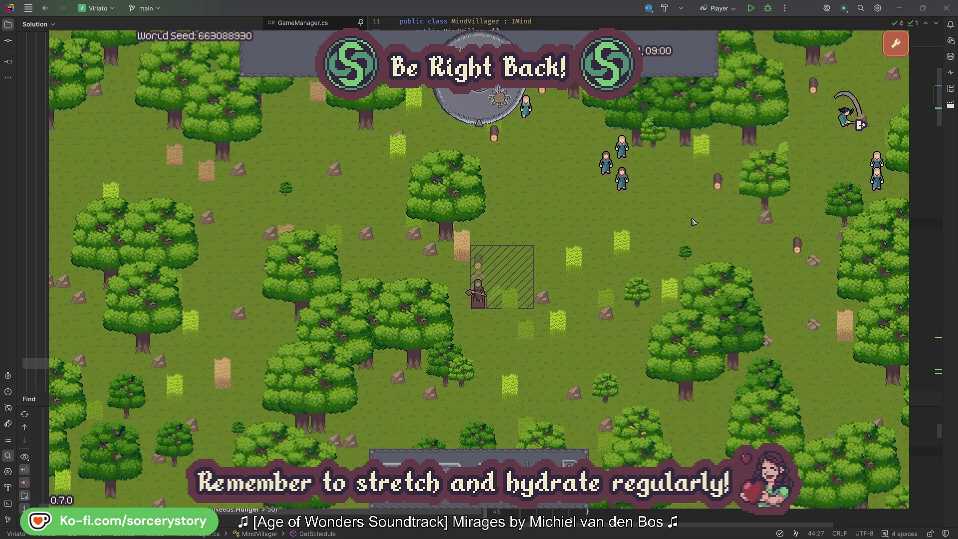
click(636, 192)
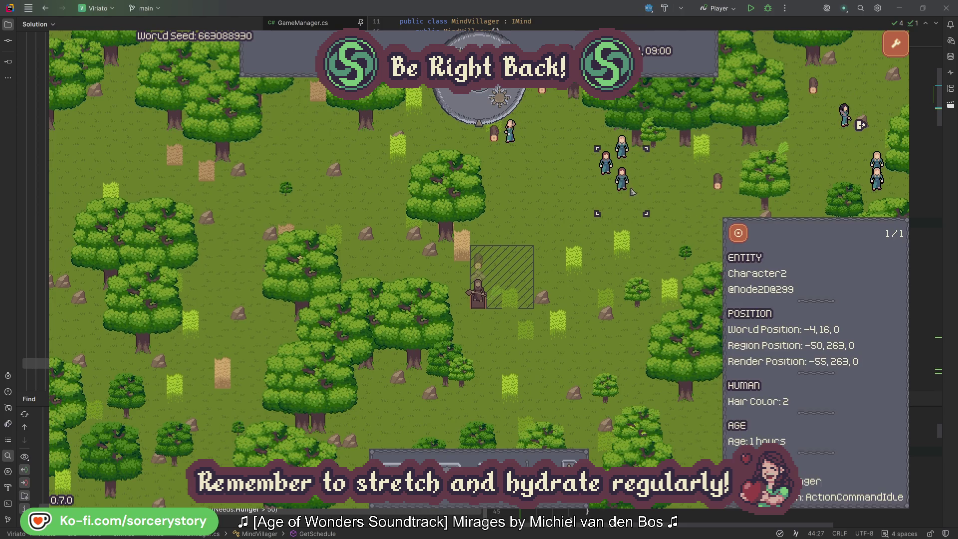
click(739, 233)
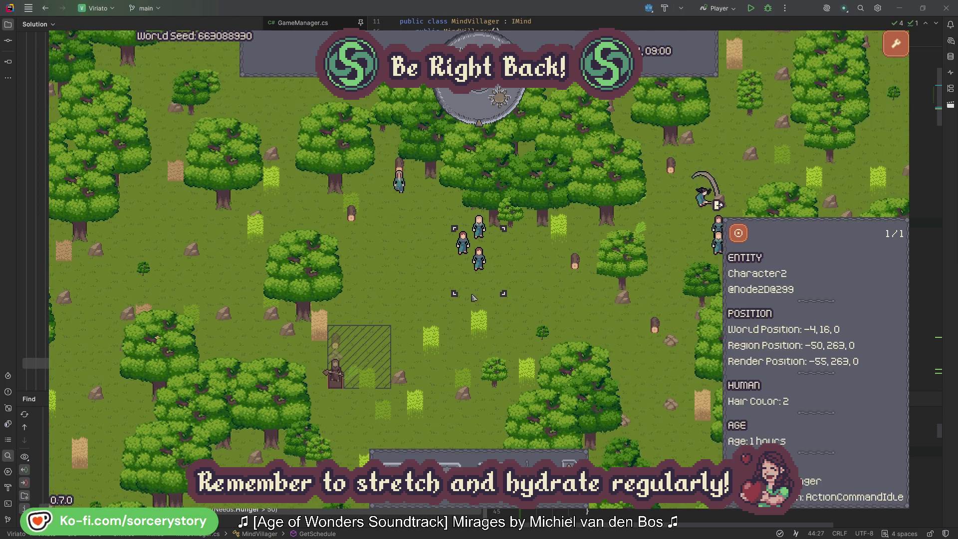
click(549, 289)
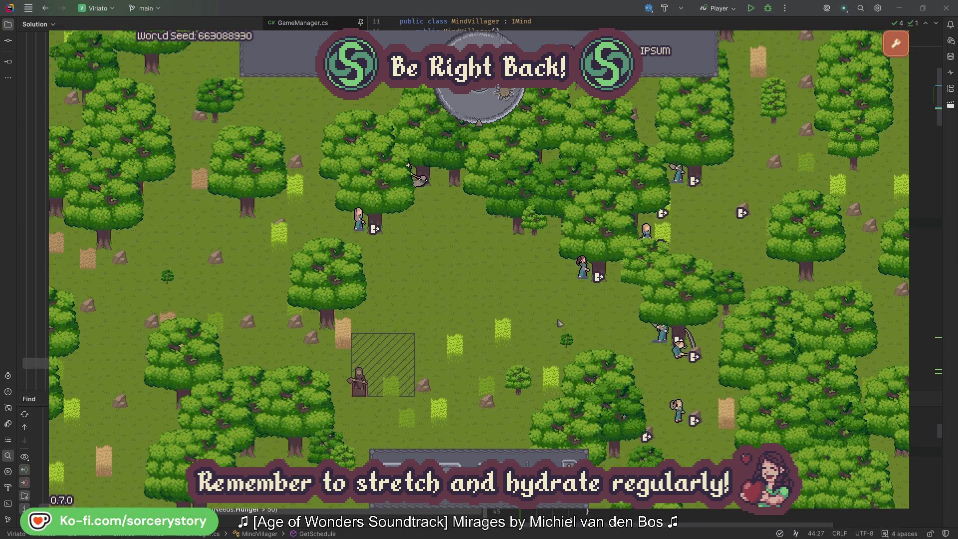
Open Character2's target oak to confirm it reserves that tree, then close the inspector.
click(581, 272)
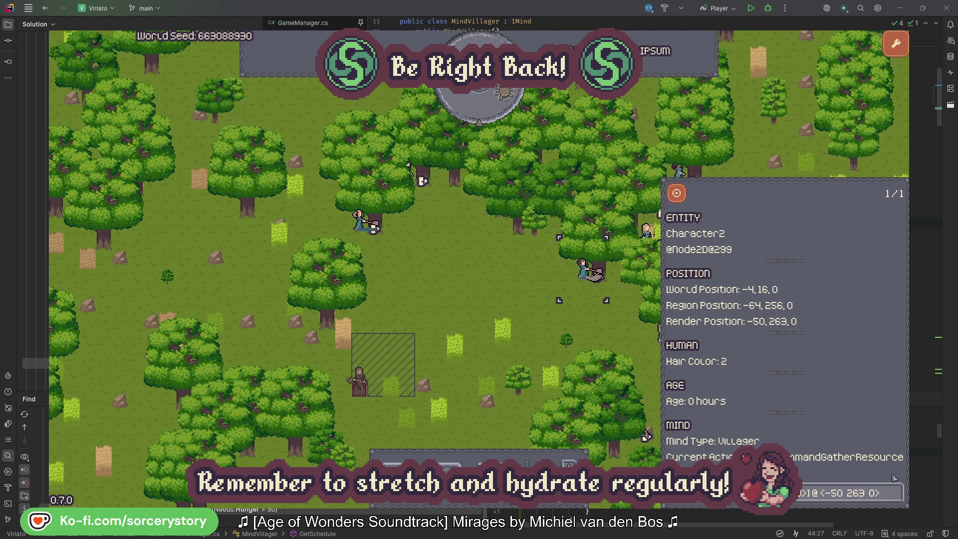
click(898, 499)
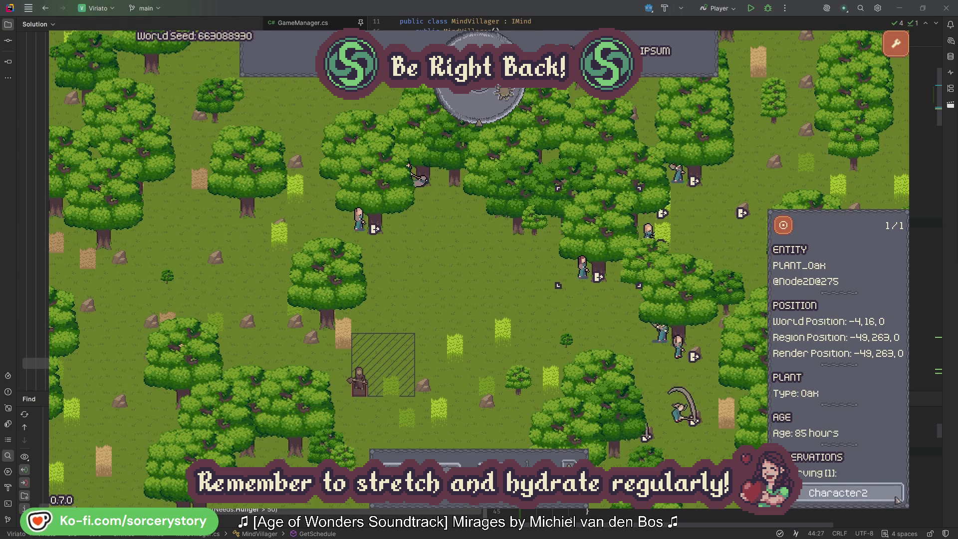
click(897, 498)
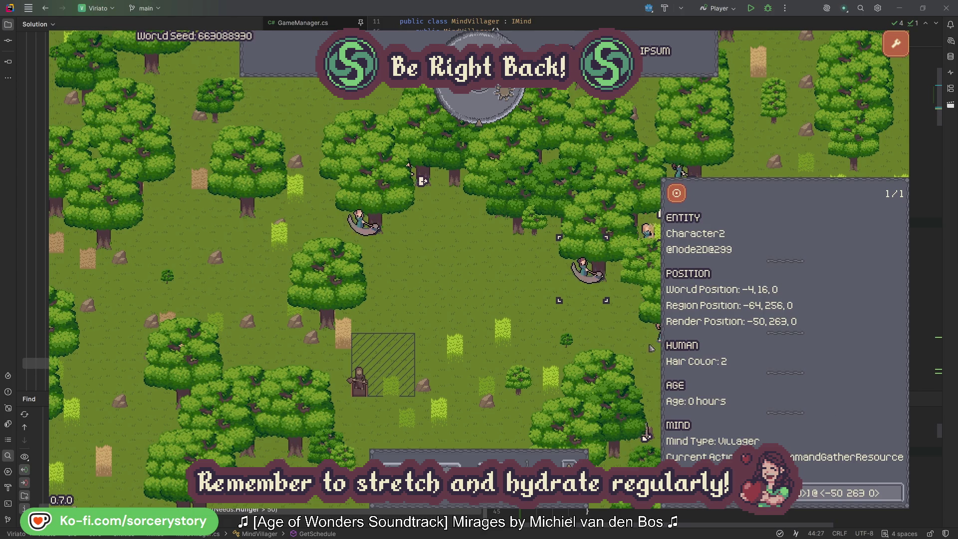
click(598, 331)
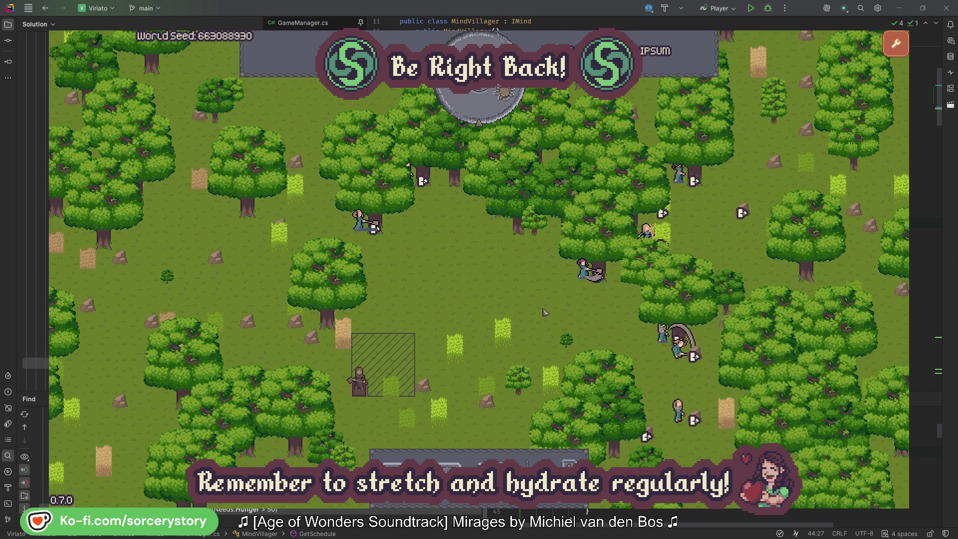
Open Character0's target oak to confirm the same reservation, then close the inspector.
click(358, 219)
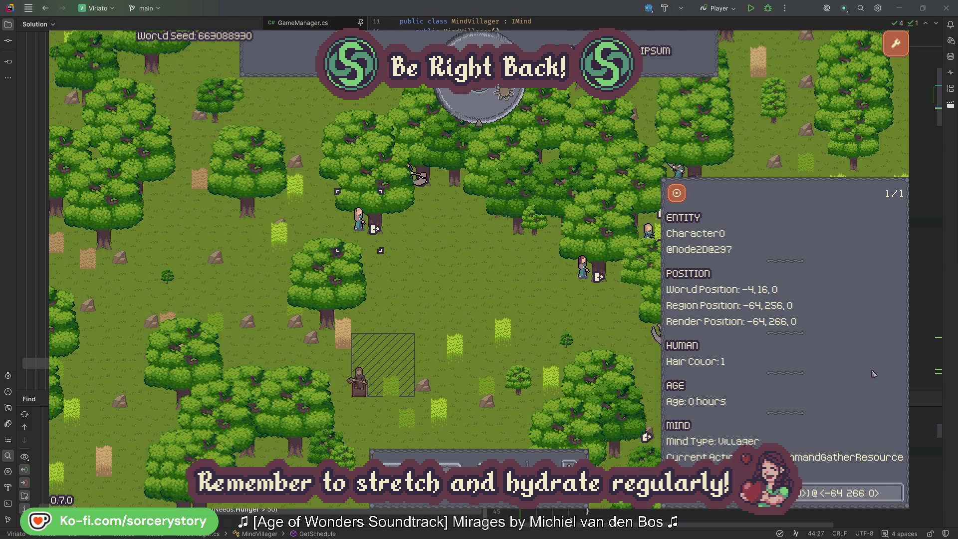
click(898, 487)
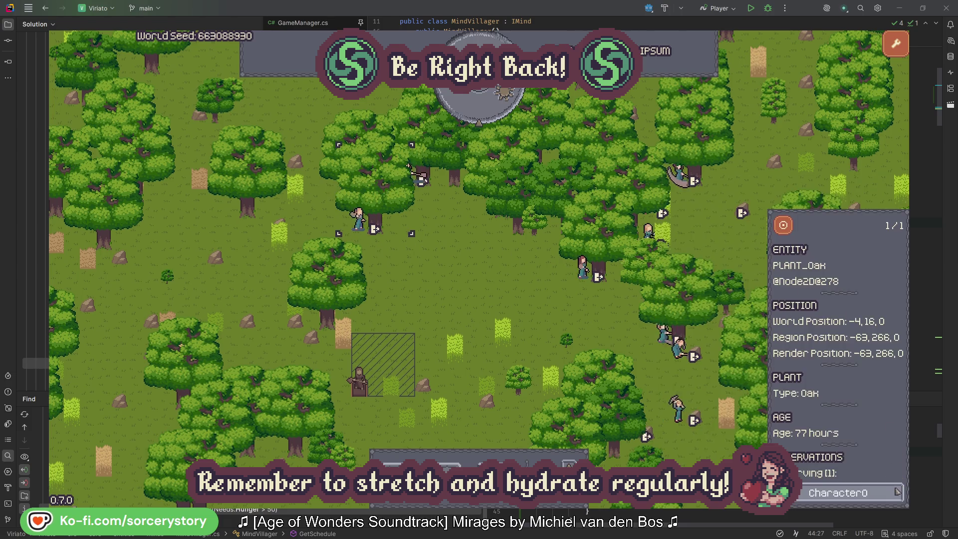
click(896, 493)
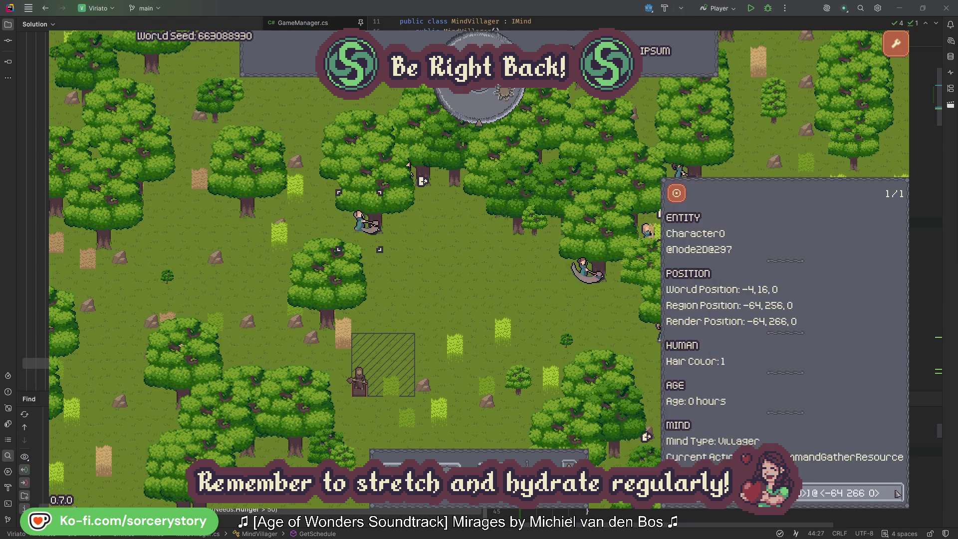
click(501, 300)
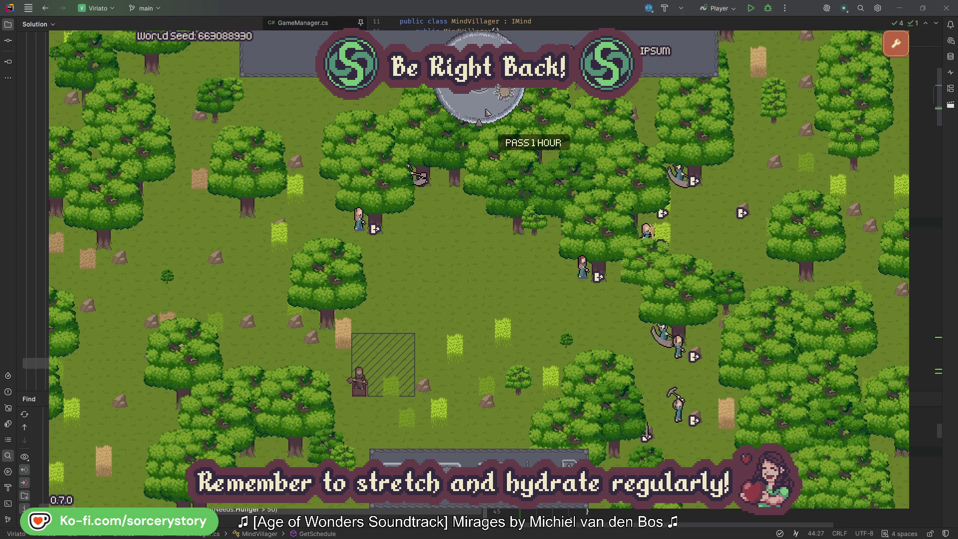
Advance one game hour and follow Character9 from the wood pile to its Herb origin and Wood target piles.
click(487, 112)
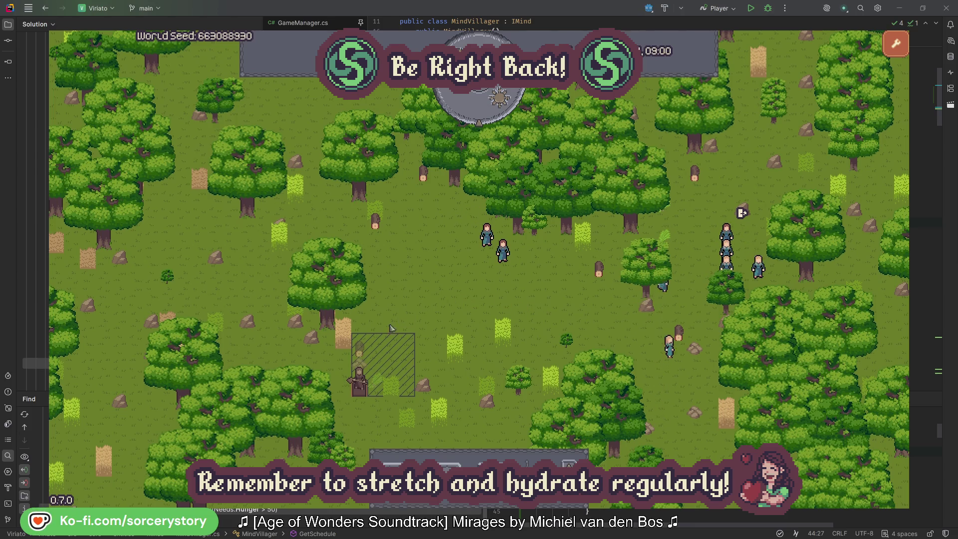
click(362, 351)
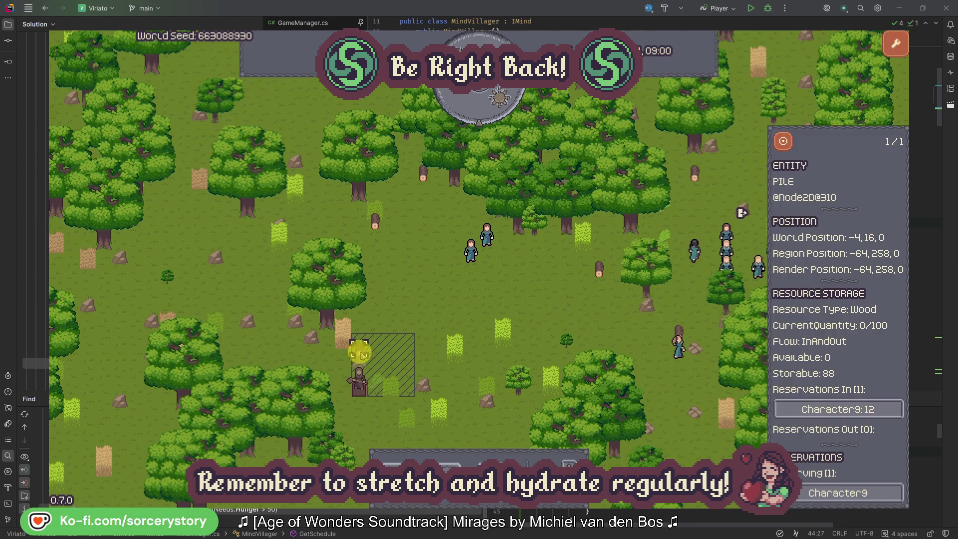
click(881, 409)
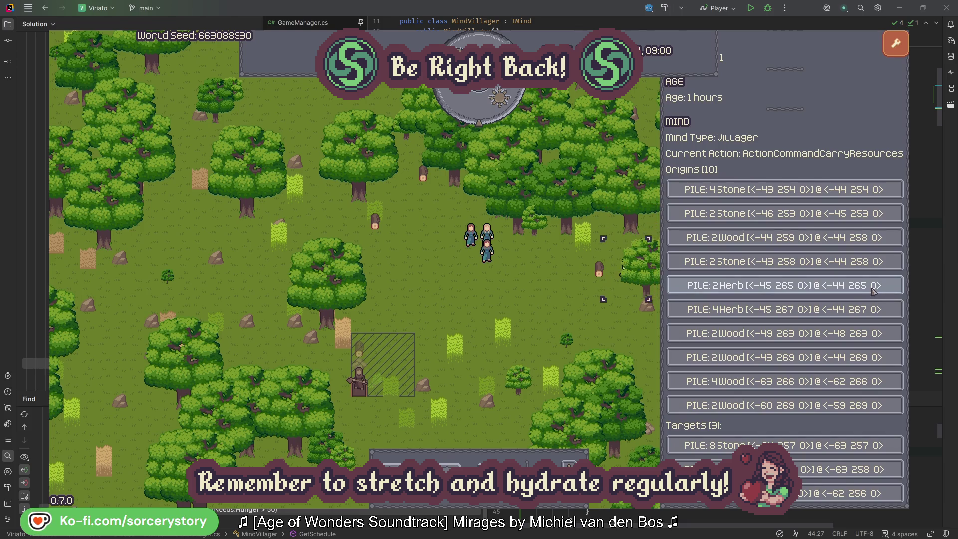
click(873, 291)
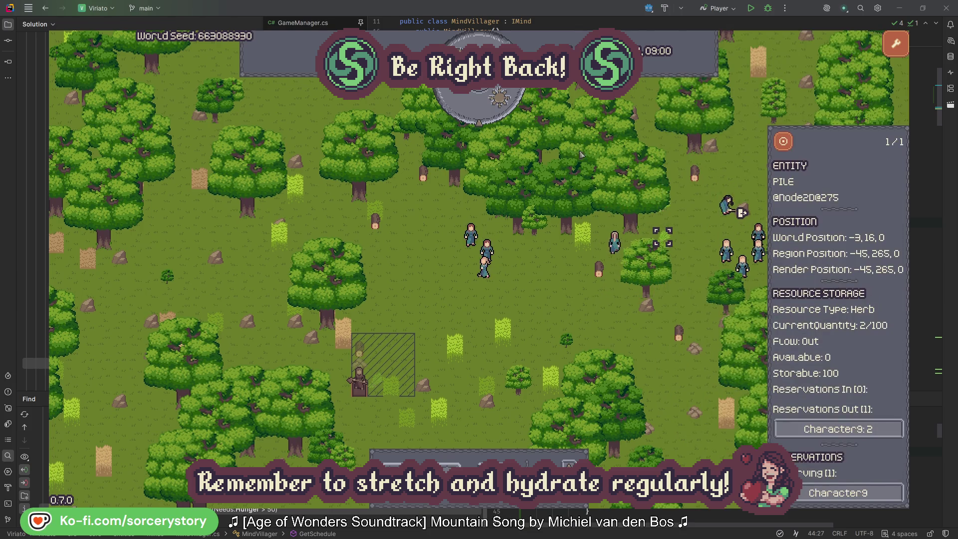
click(788, 145)
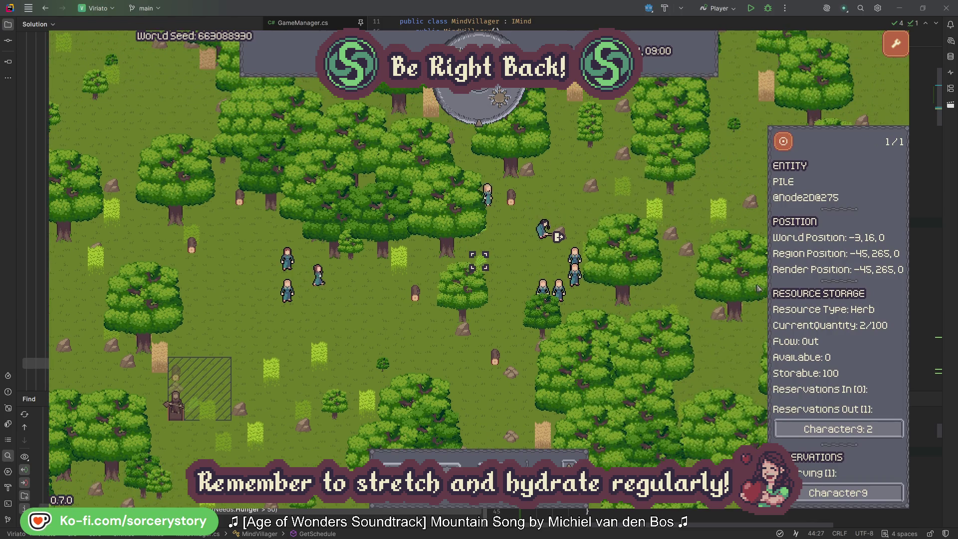
click(866, 427)
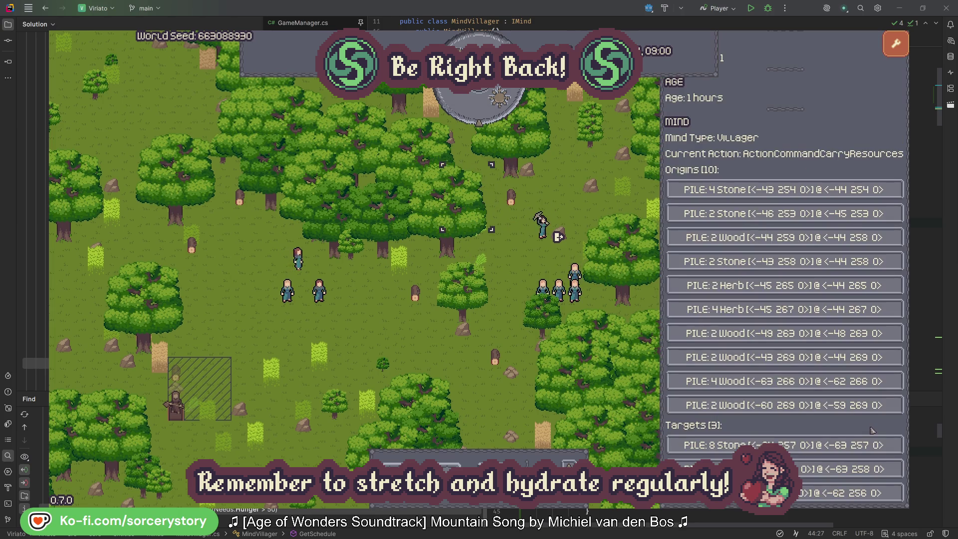
click(803, 469)
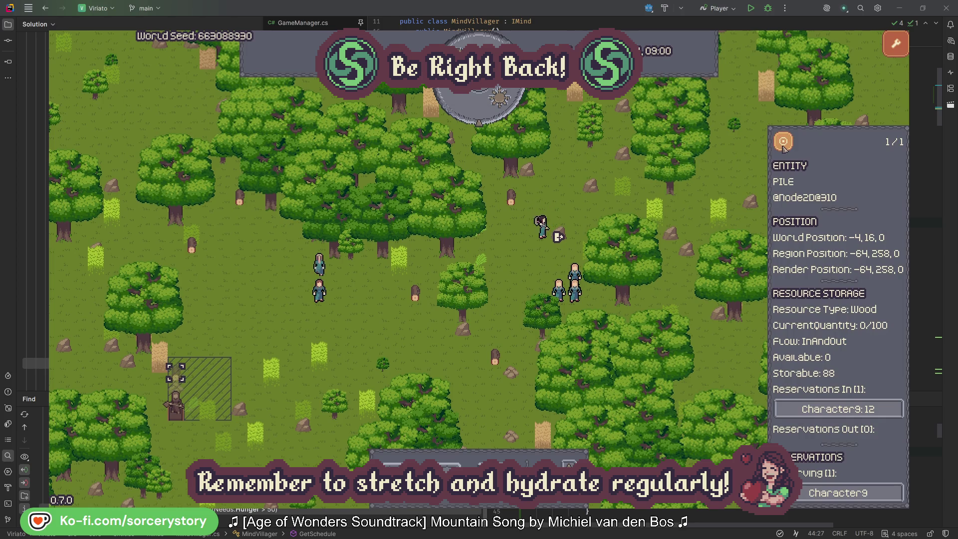
click(783, 142)
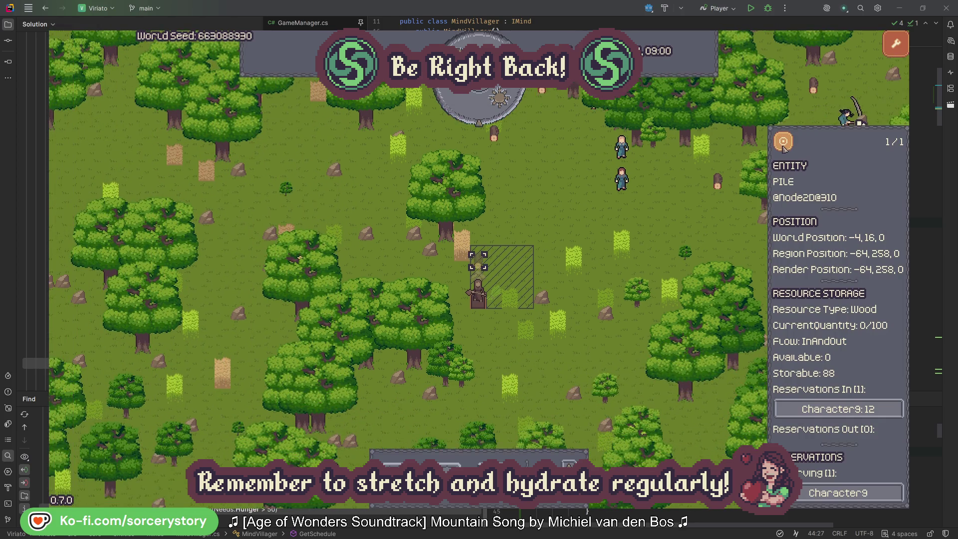
Close the wood pile details, inspect and centre on Character2, then dismiss its details.
click(693, 221)
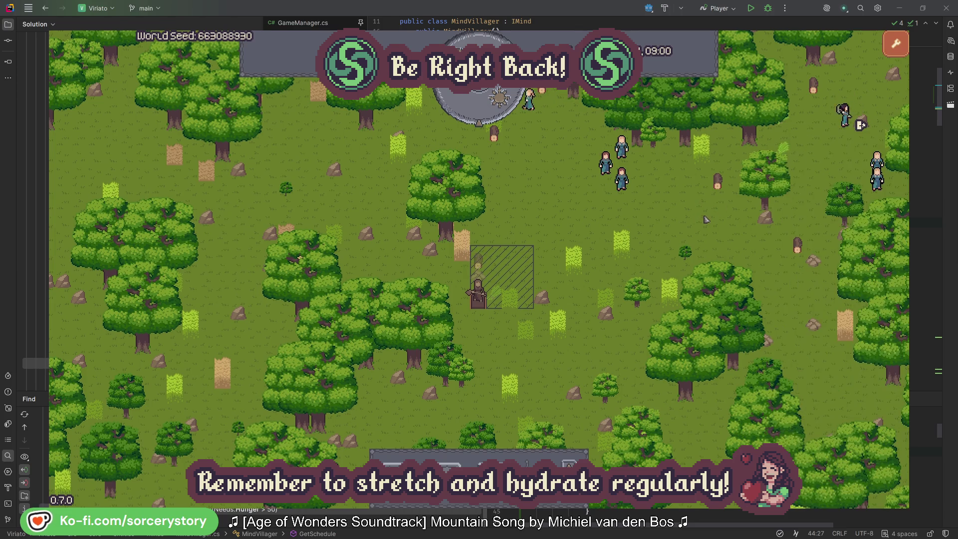
click(628, 185)
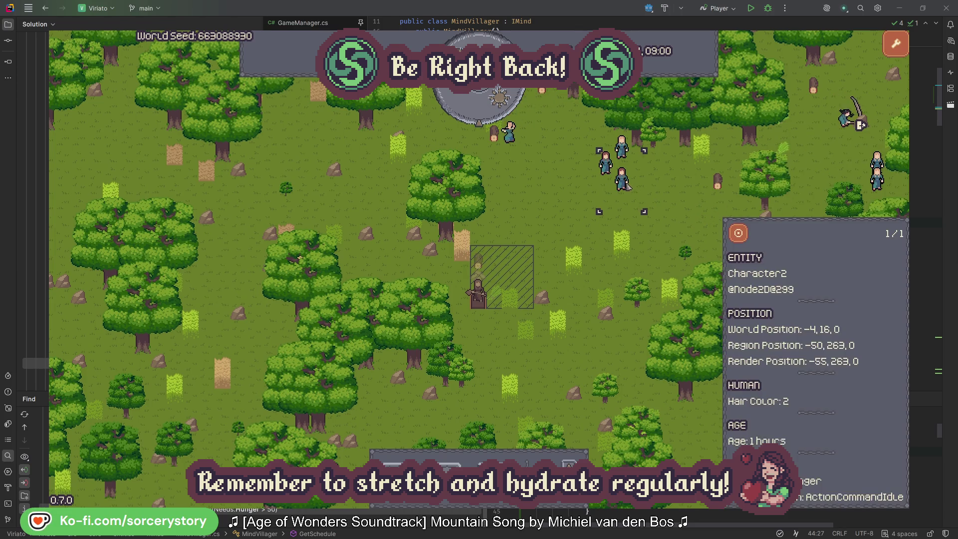
click(737, 233)
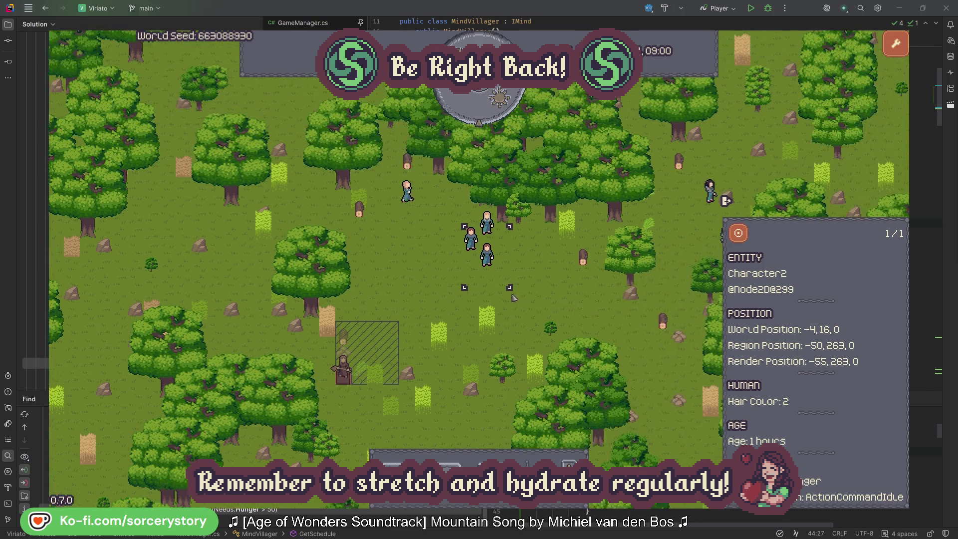
click(549, 290)
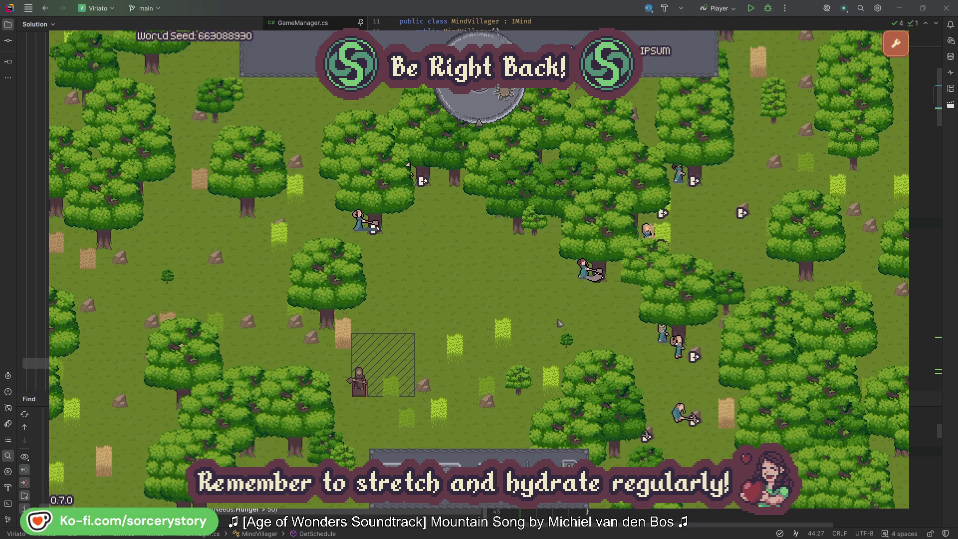
click(581, 264)
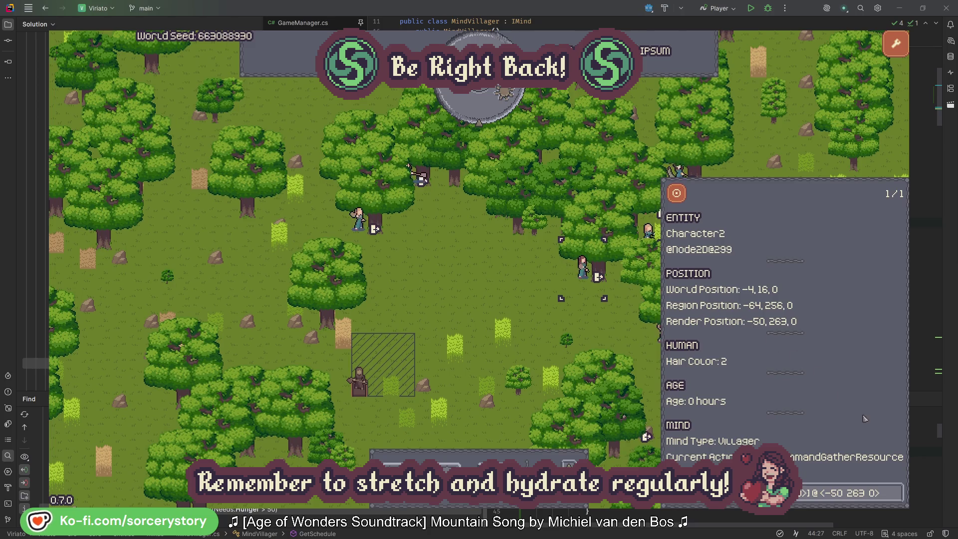
click(897, 499)
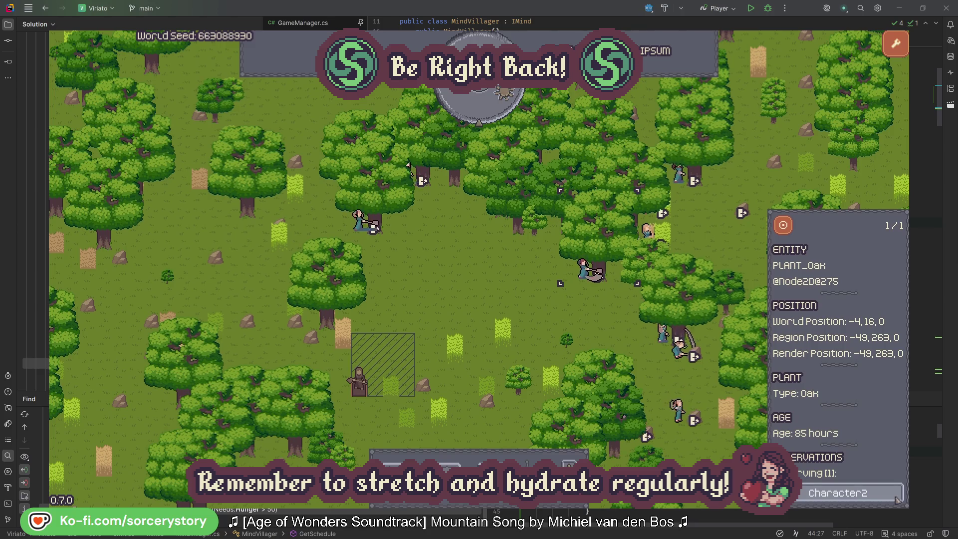
click(897, 499)
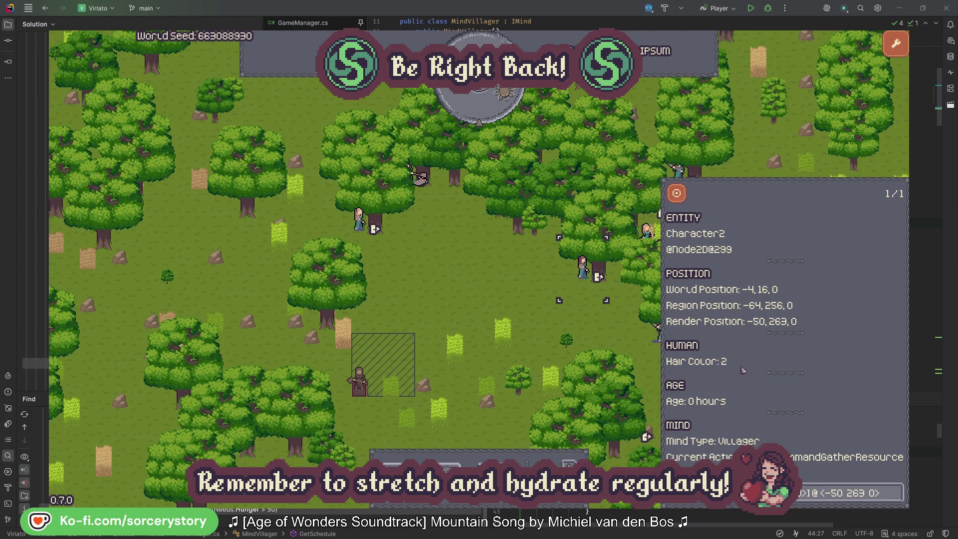
click(599, 331)
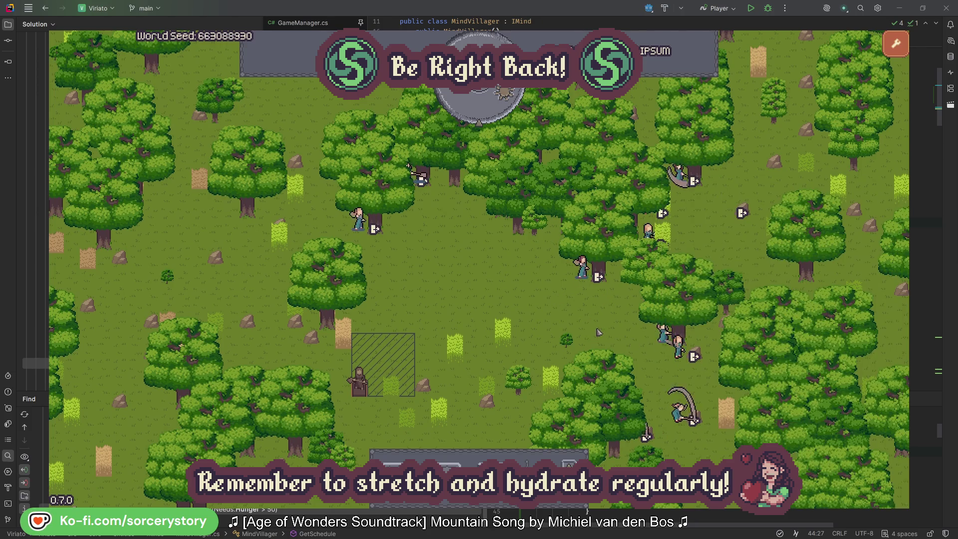
click(361, 222)
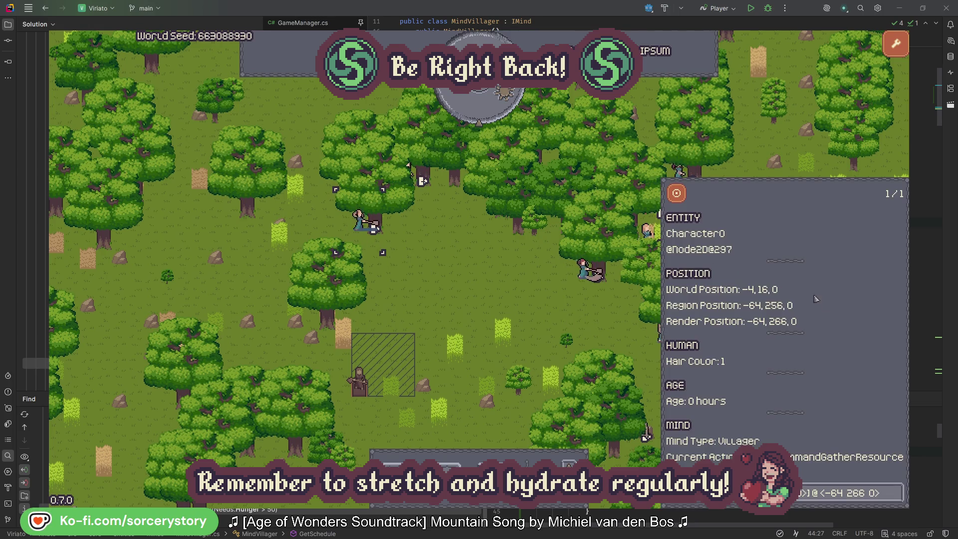
click(895, 491)
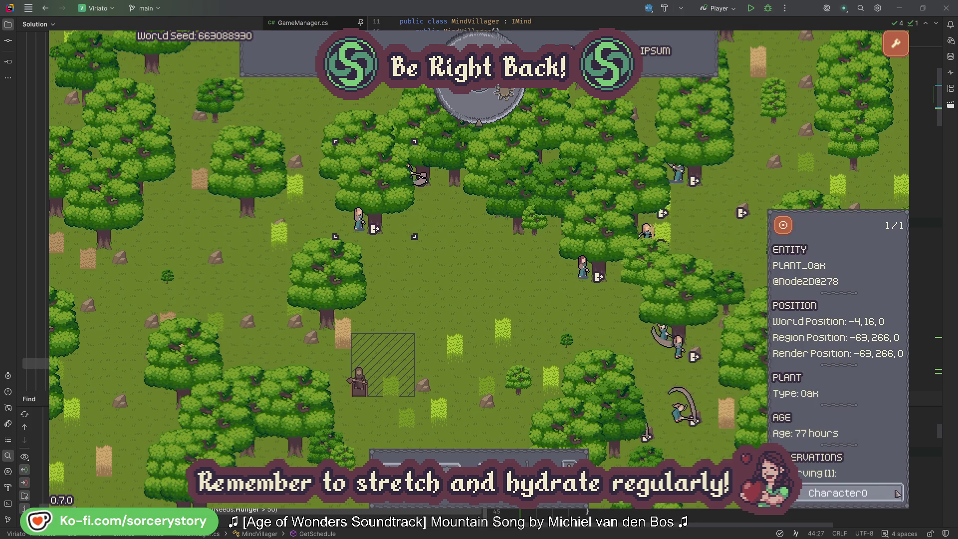
click(896, 492)
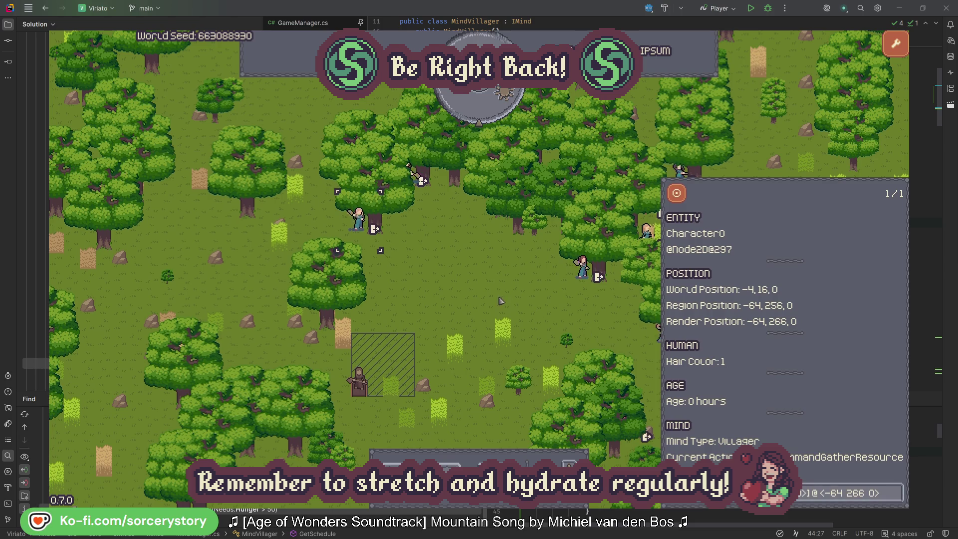
click(501, 300)
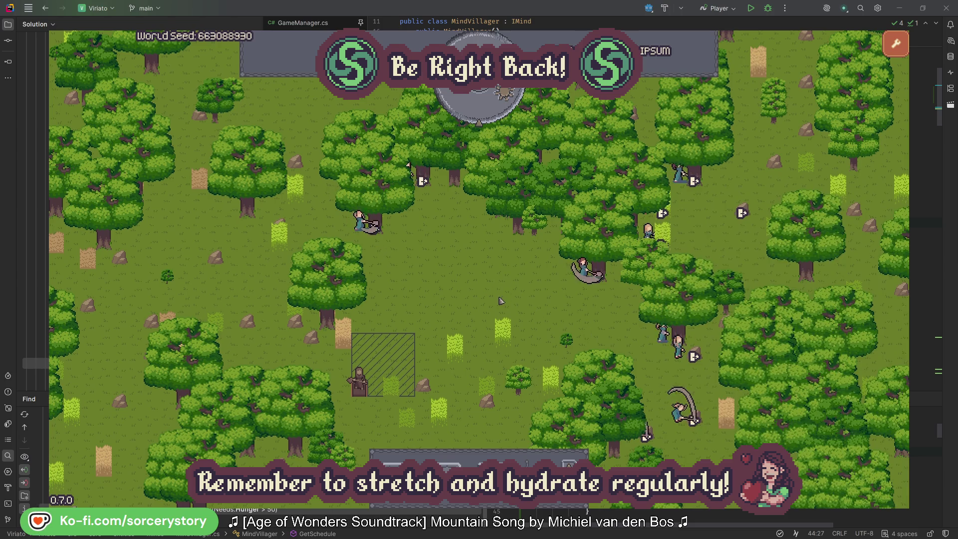
click(486, 112)
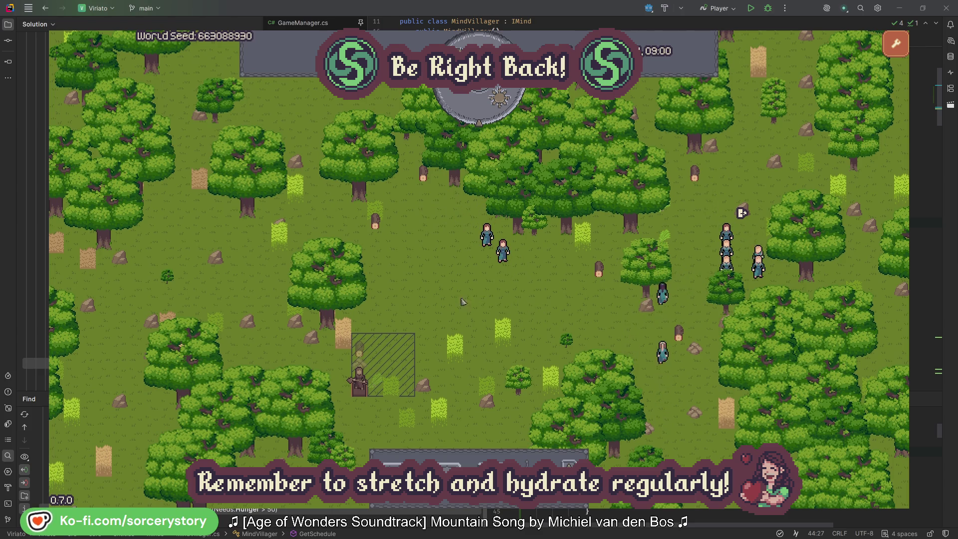
Follow Character9 from the stockpile to its 2 Herb origin pile and its wood target pile.
click(375, 342)
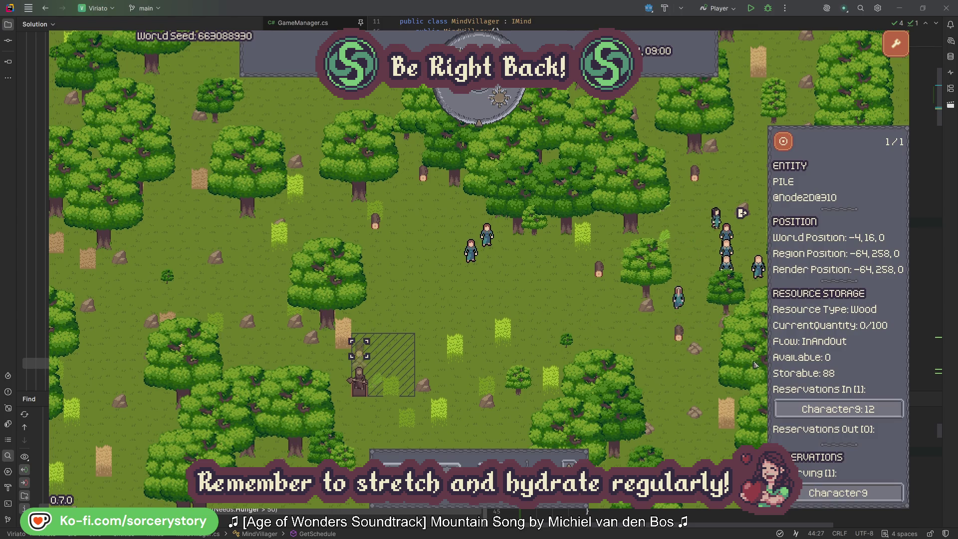
click(876, 410)
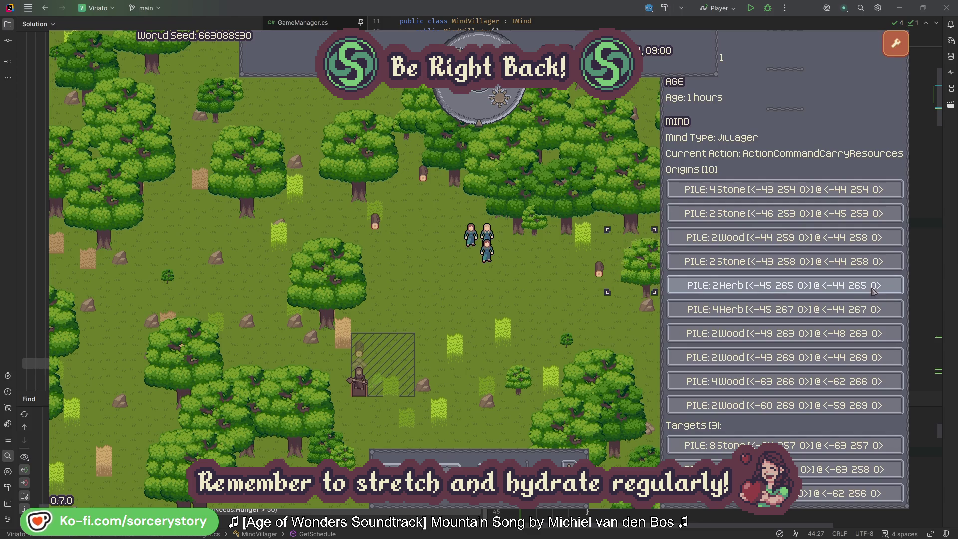
click(873, 286)
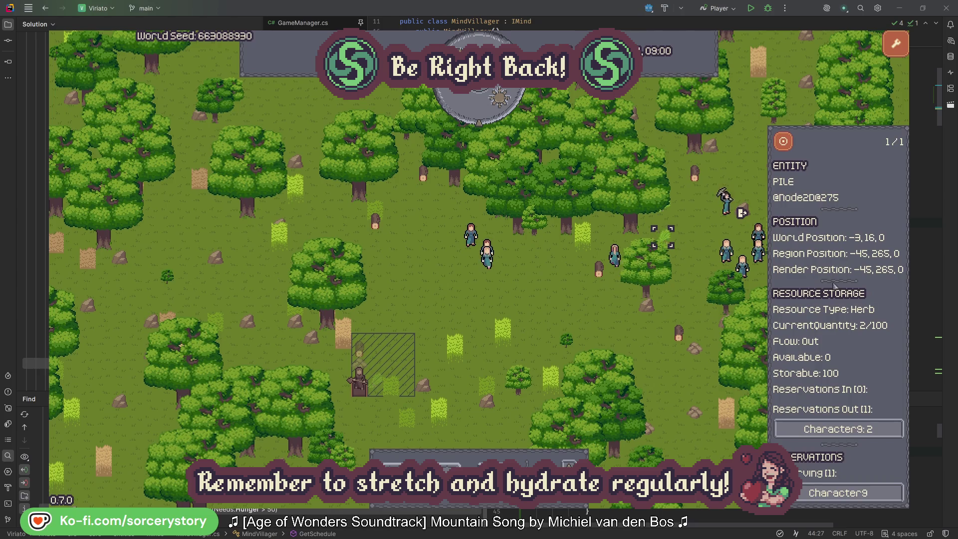
click(791, 147)
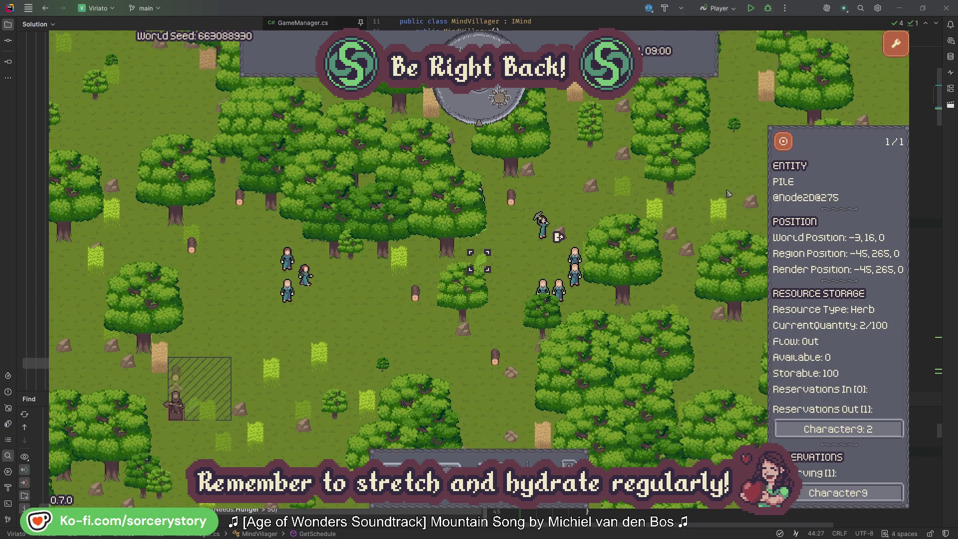
click(861, 430)
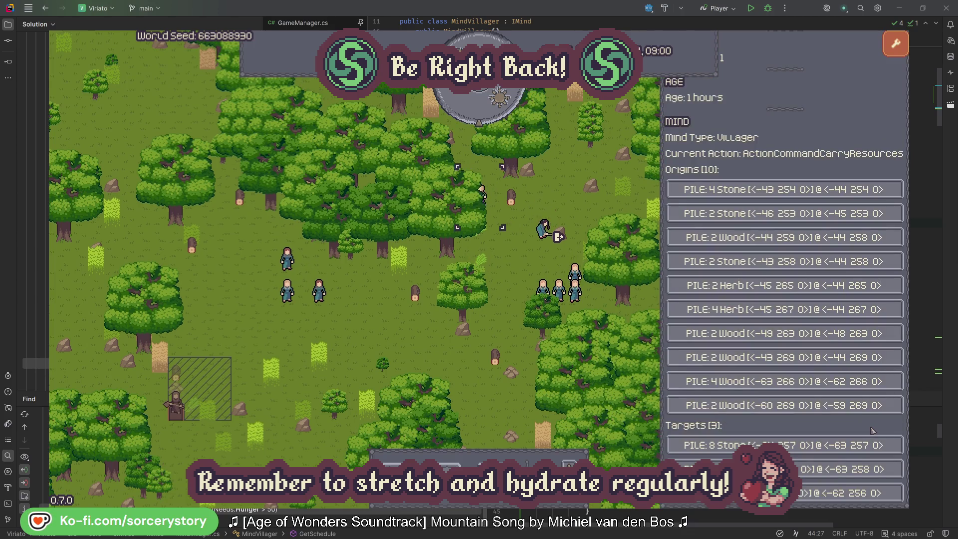
click(843, 468)
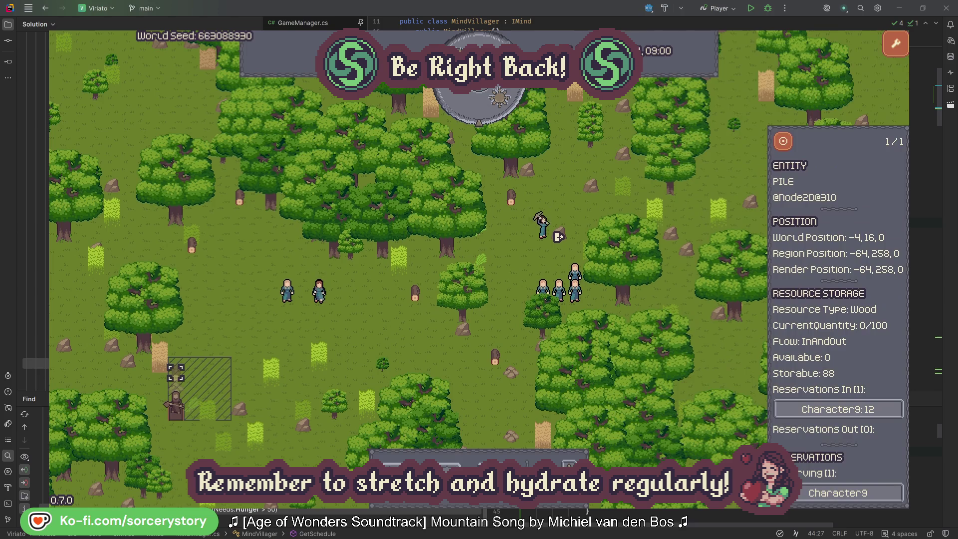
click(783, 144)
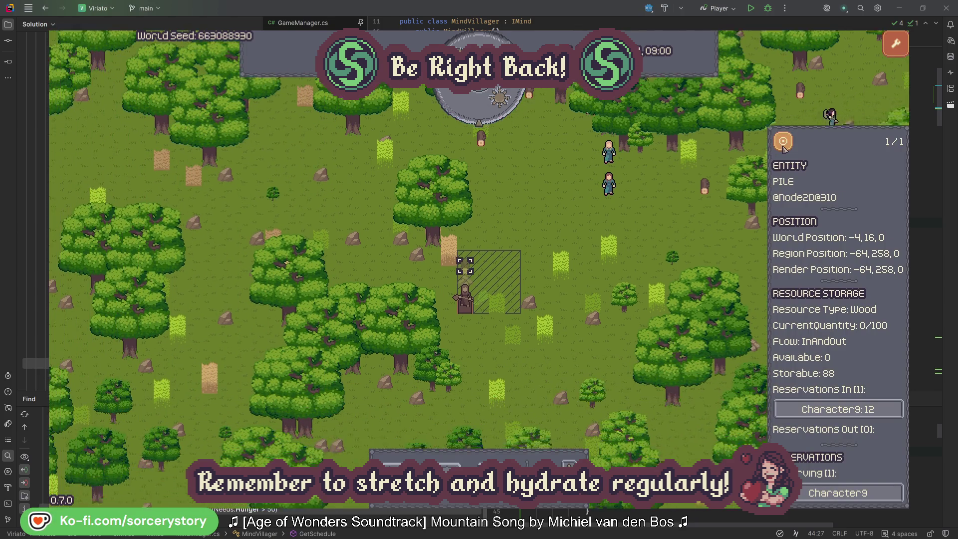
Close the wood pile details, look at villager Character2, then clear the inspector.
click(700, 222)
click(621, 178)
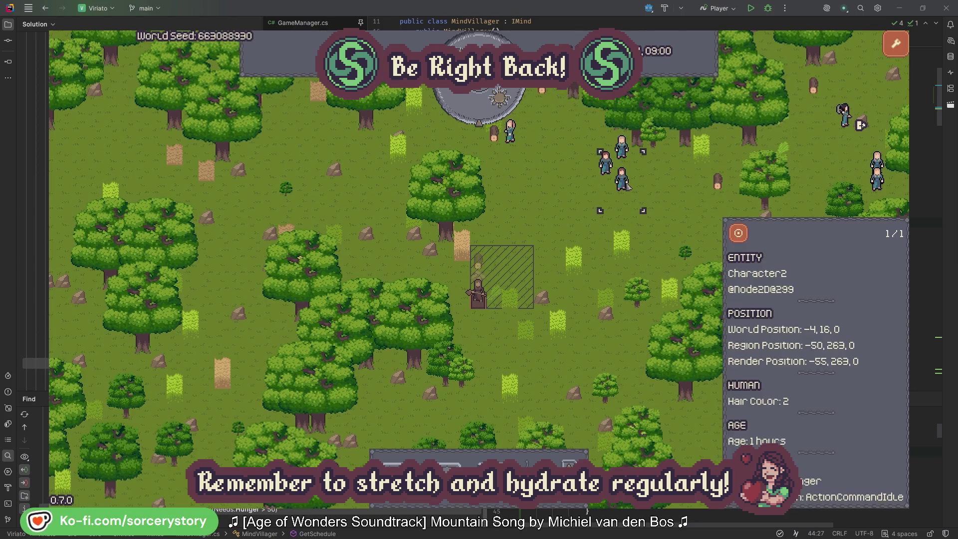
click(739, 232)
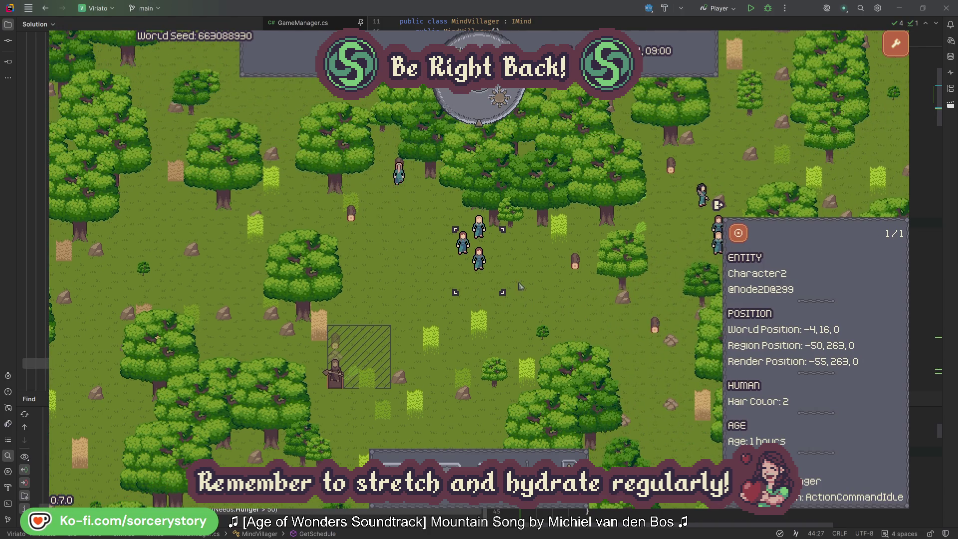
click(549, 289)
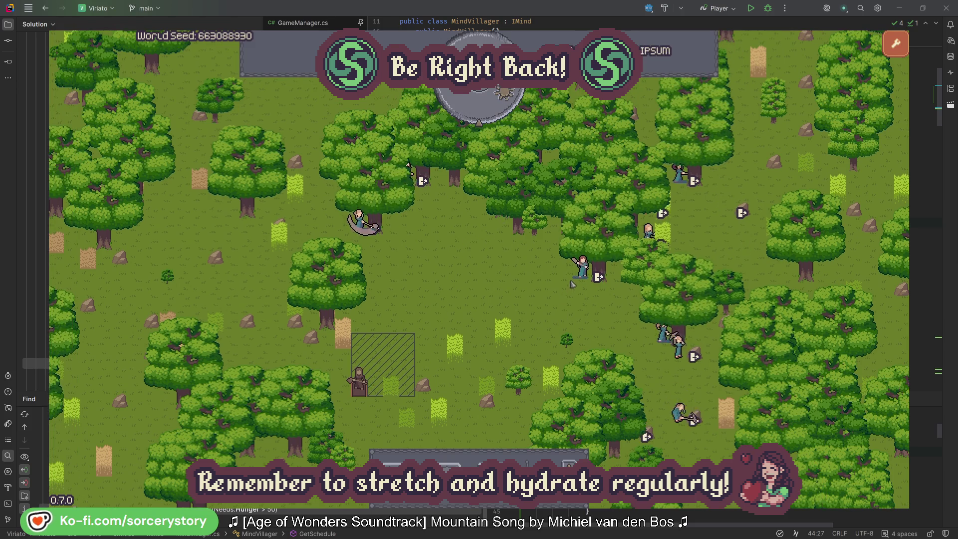
Check the PLANT_Oak that Character2 is targeting, then clear its selection.
click(582, 267)
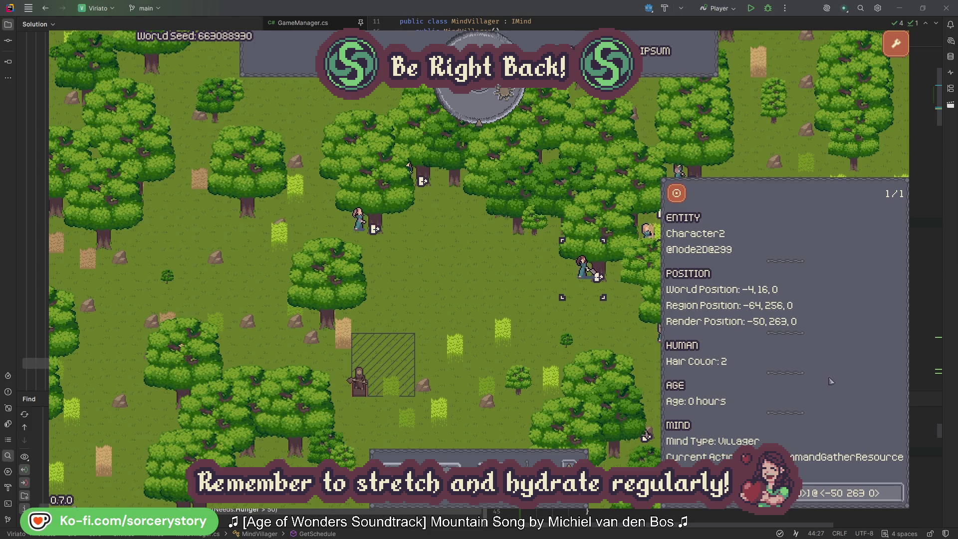
click(897, 499)
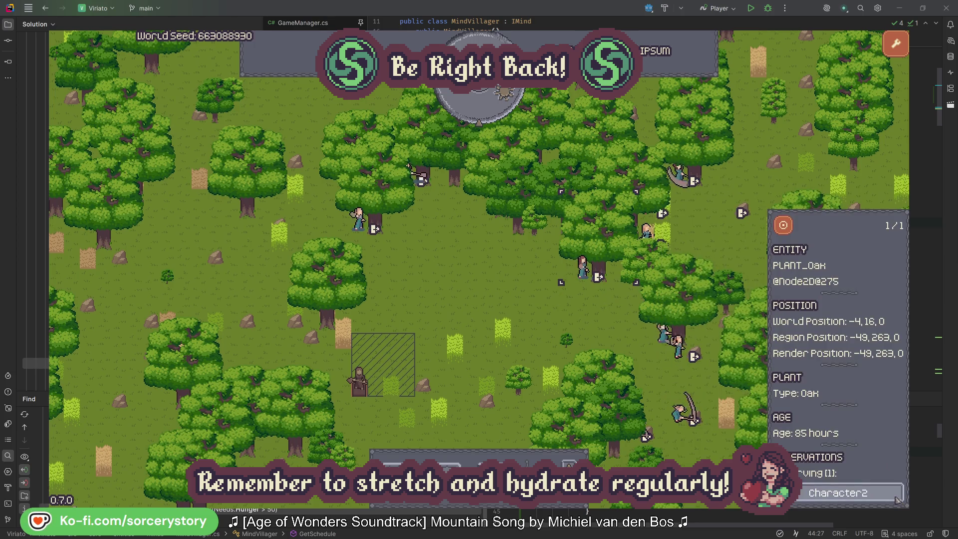
click(897, 500)
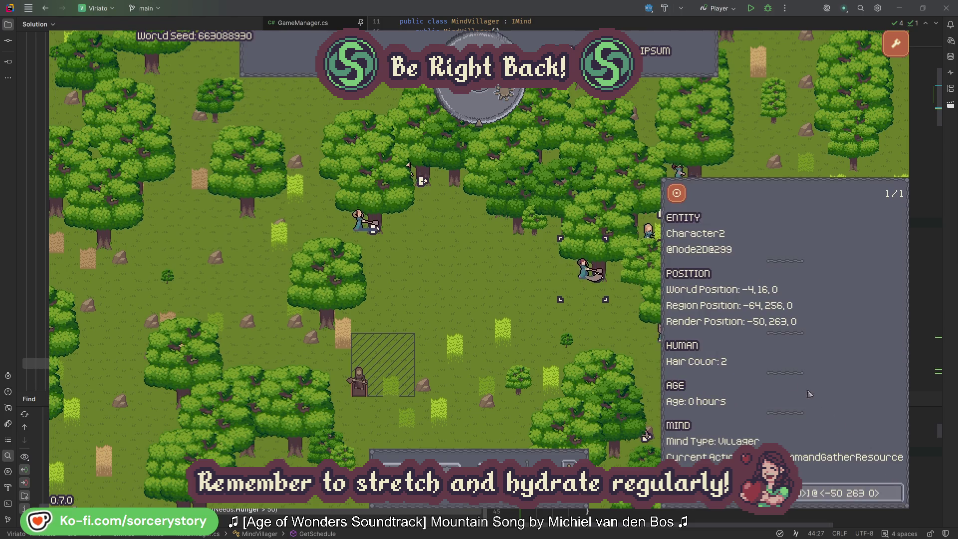
click(597, 330)
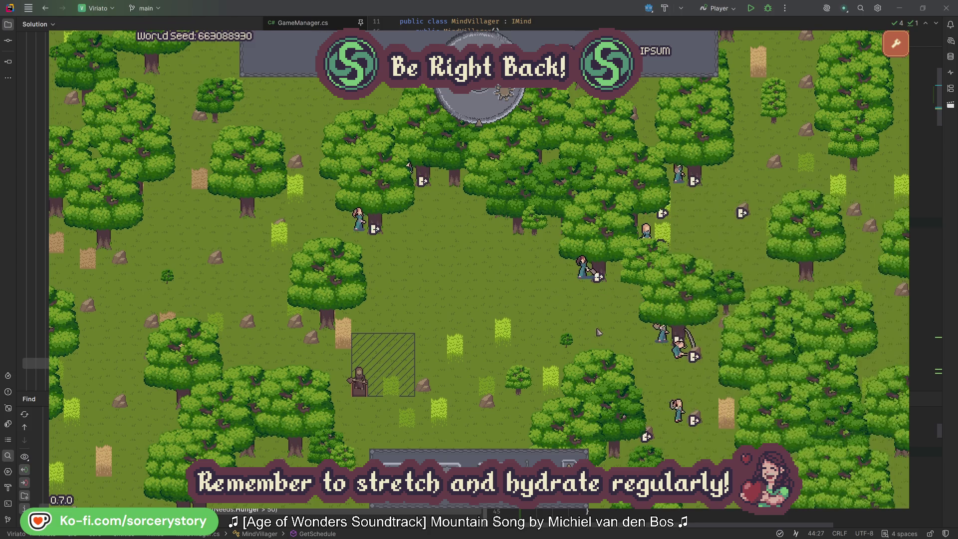
Check the PLANT_Oak Character0 is gathering from, then deselect it with Escape.
click(359, 220)
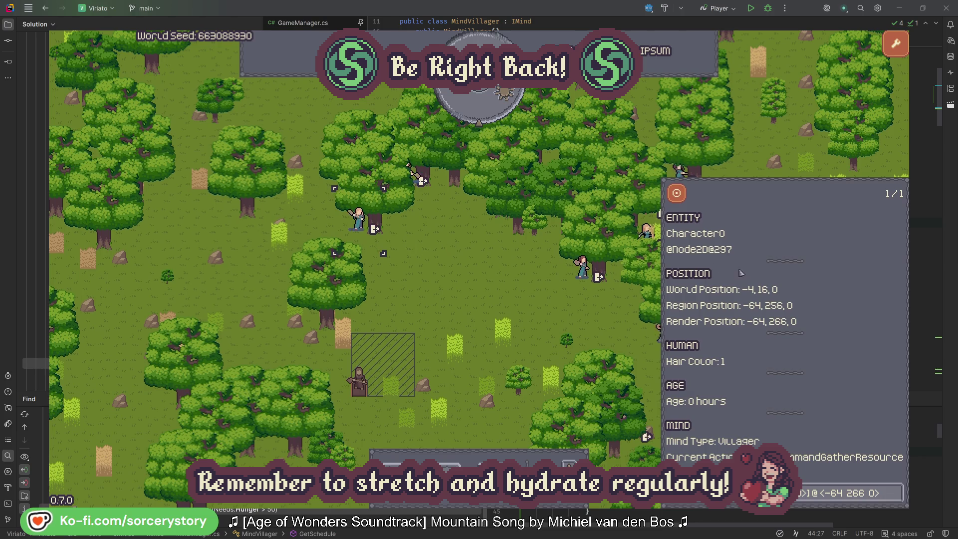
click(896, 492)
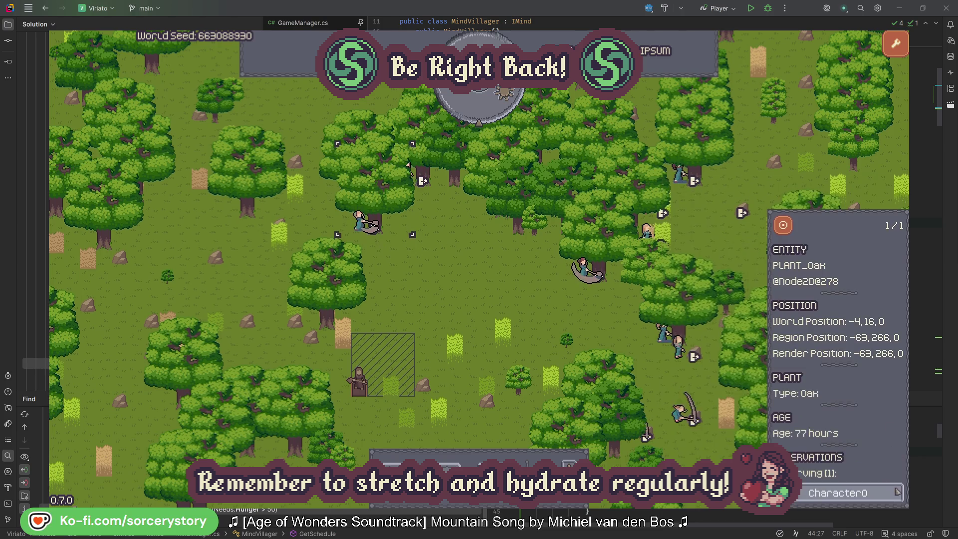
click(896, 492)
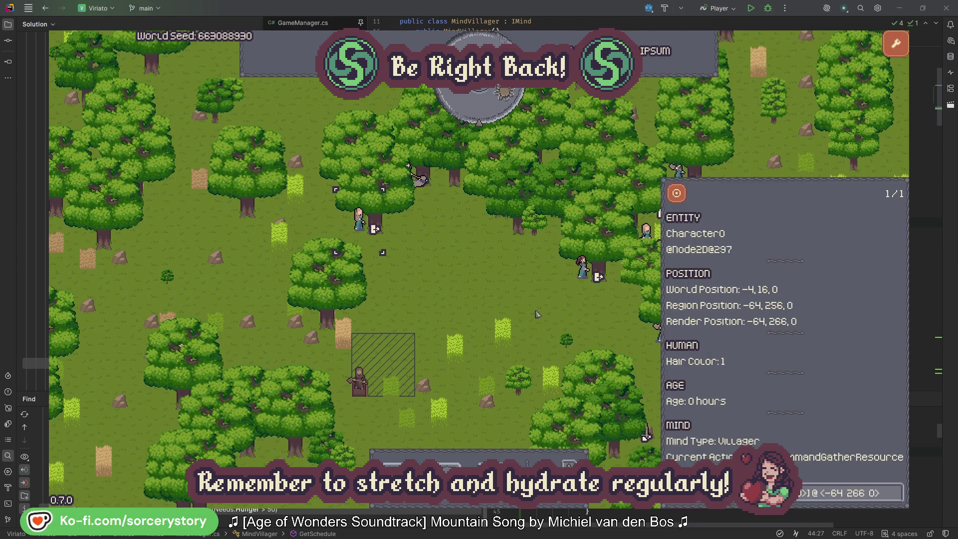
click(501, 301)
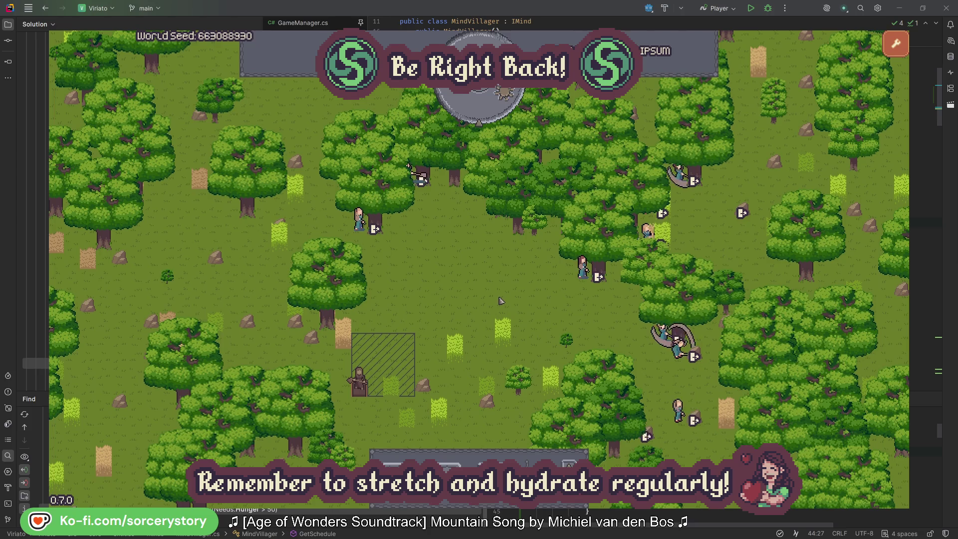
click(501, 300)
key(Escape)
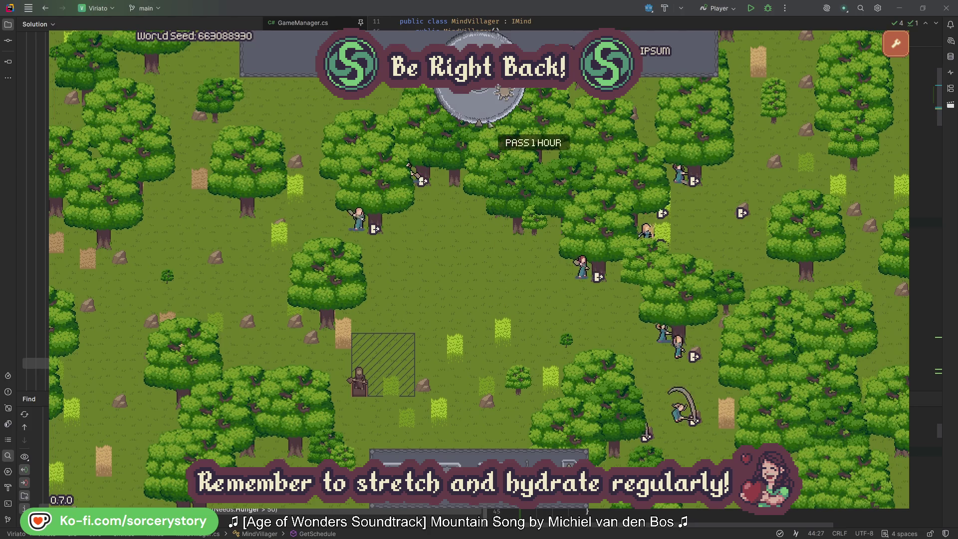
Advance one hour, then trace Character9 from the wood pile to the 2 Herb pile and back.
click(487, 112)
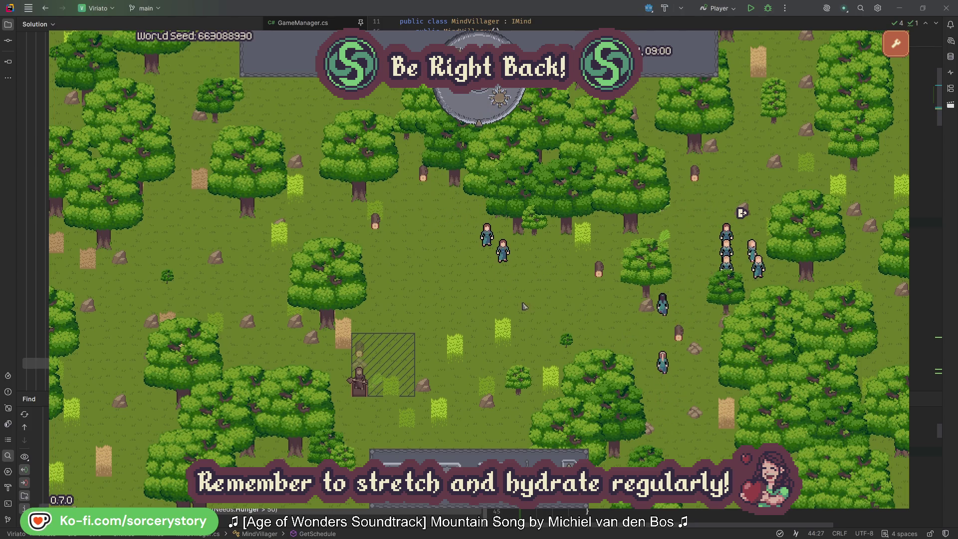
click(360, 351)
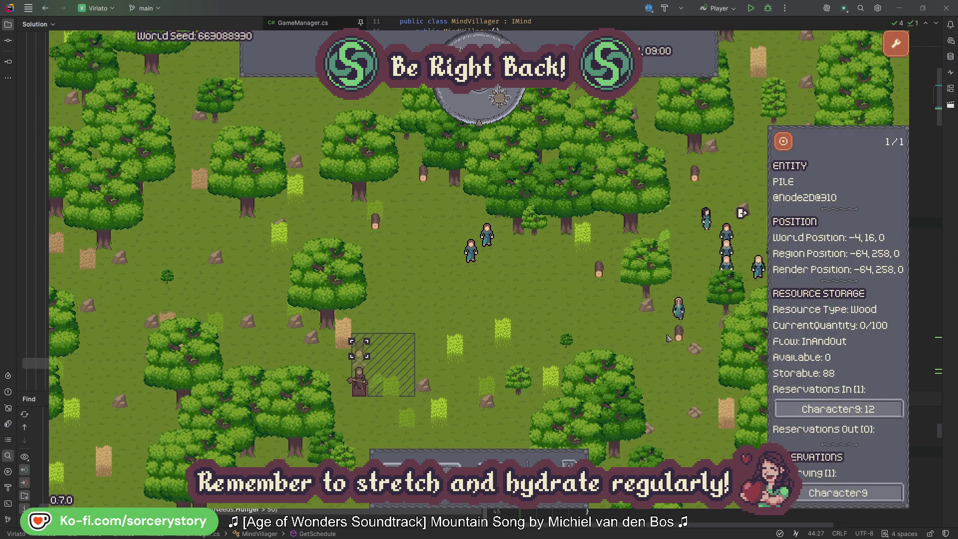
click(879, 410)
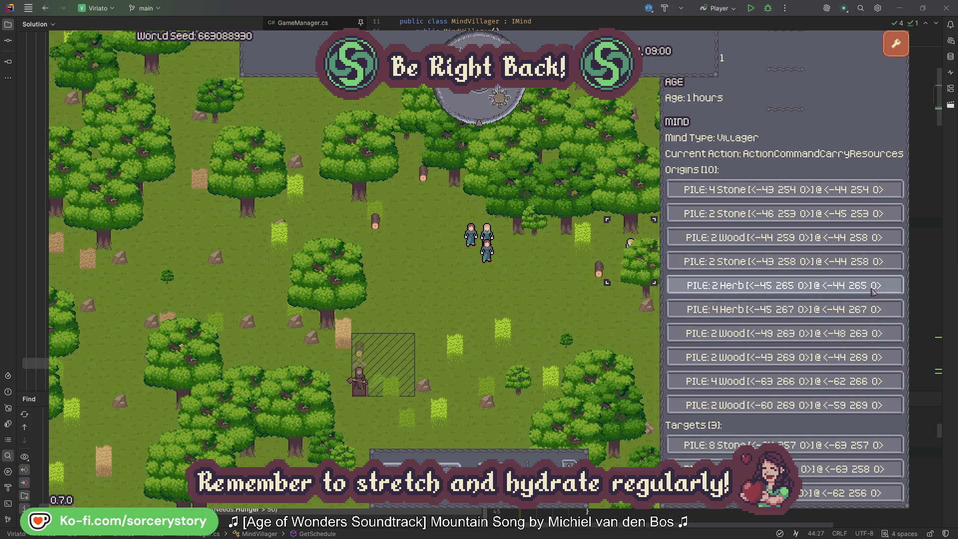
click(872, 289)
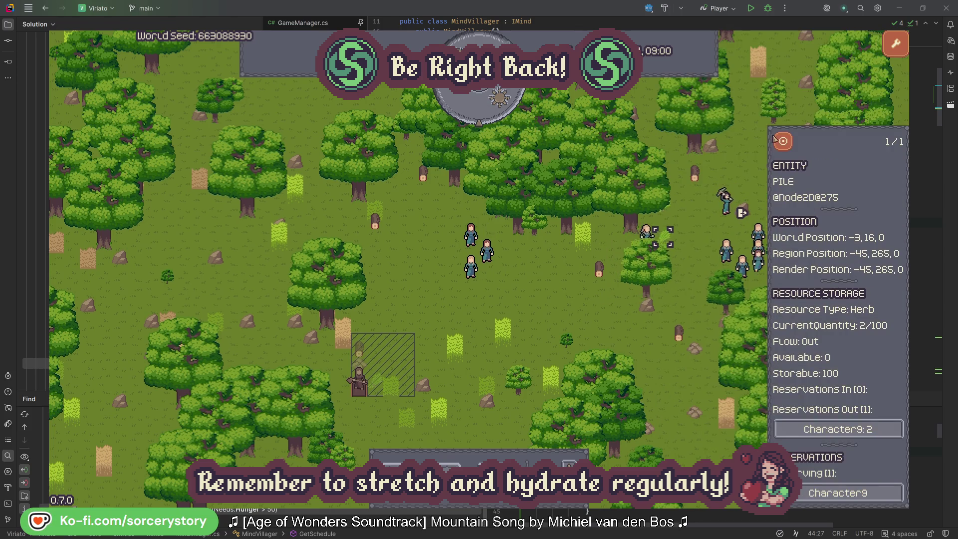
click(790, 147)
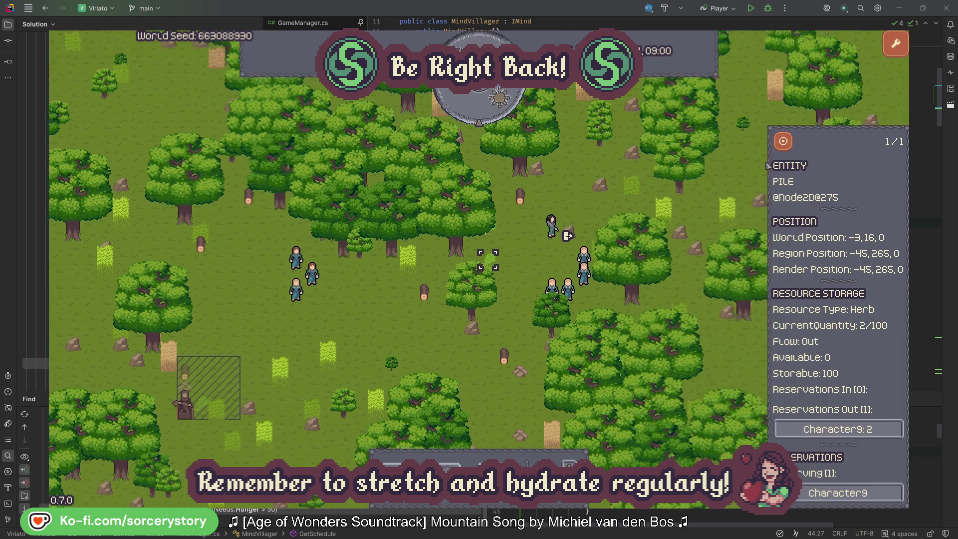
click(838, 429)
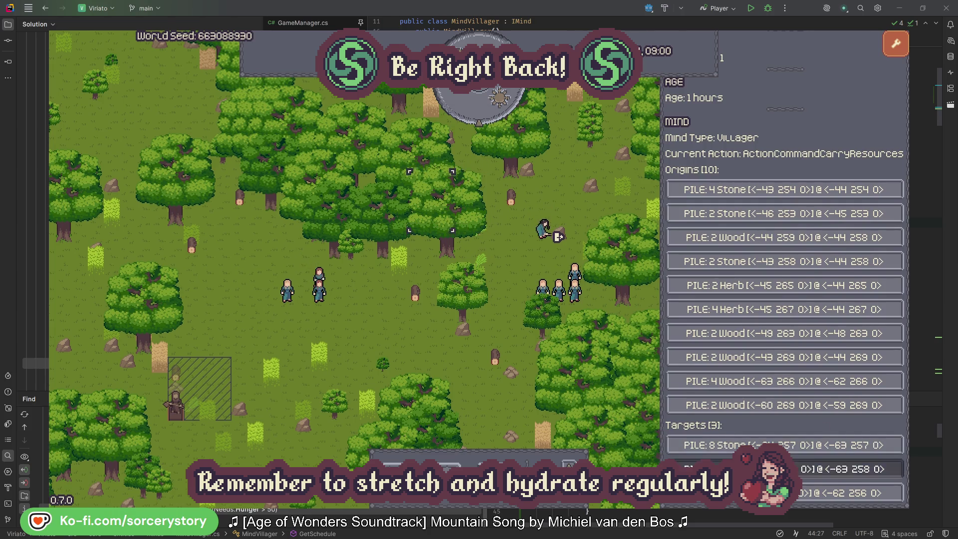
click(843, 469)
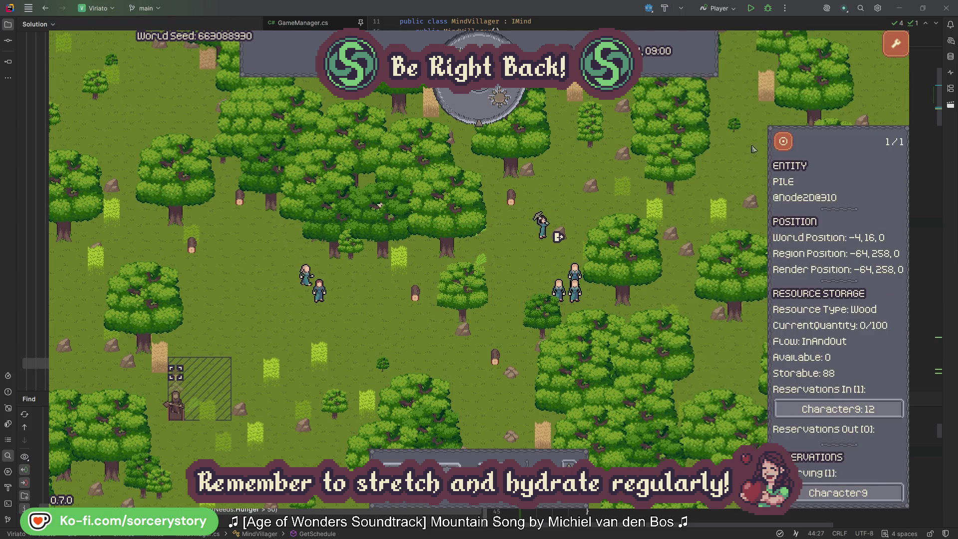
click(783, 142)
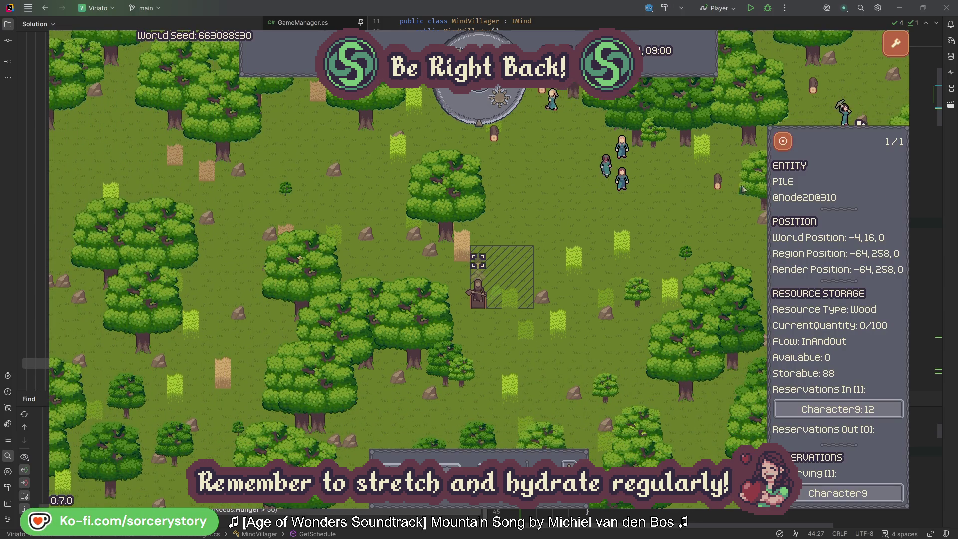
Clear the pile selection, inspect and centre on Character2, then clear that selection.
click(692, 221)
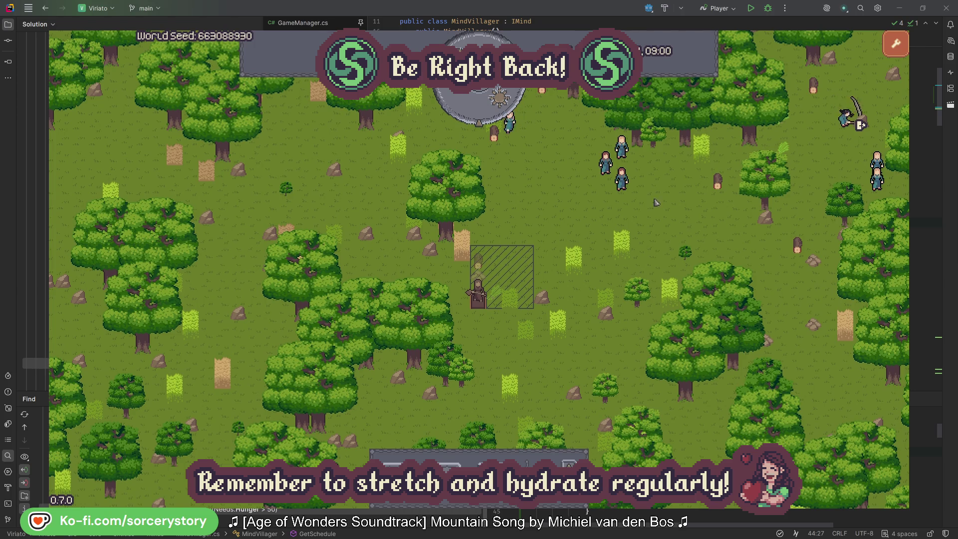
click(621, 179)
click(747, 232)
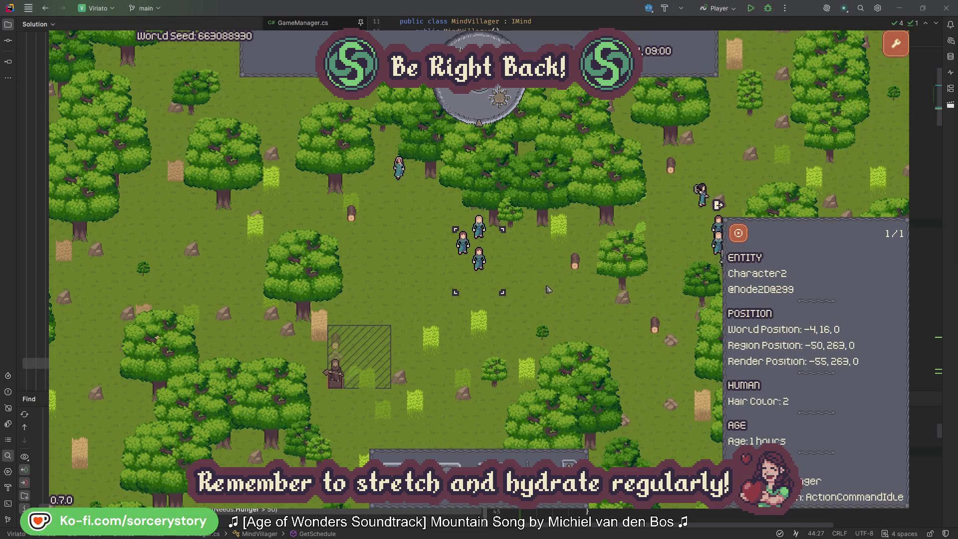
click(549, 289)
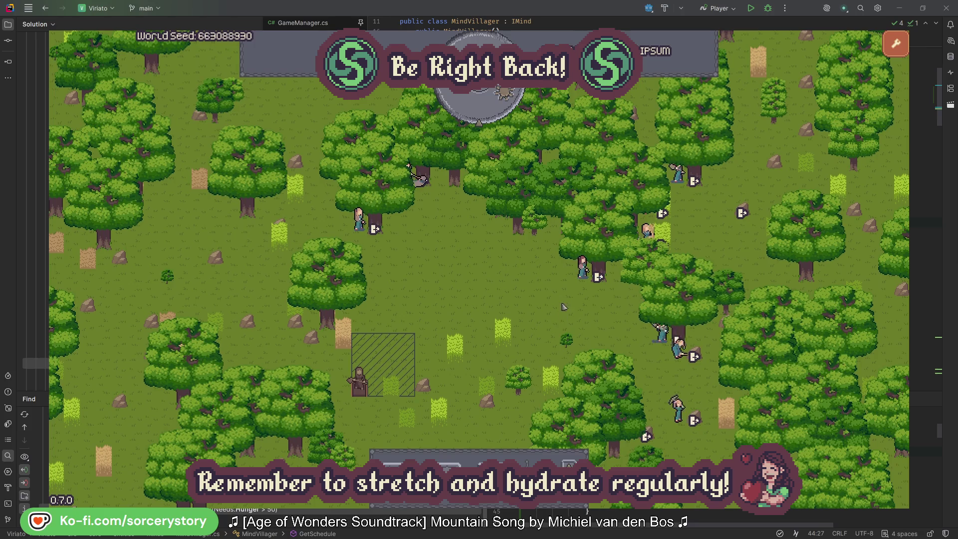
Confirm Character2 is gathering from a PLANT_Oak, then clear its selection.
click(562, 306)
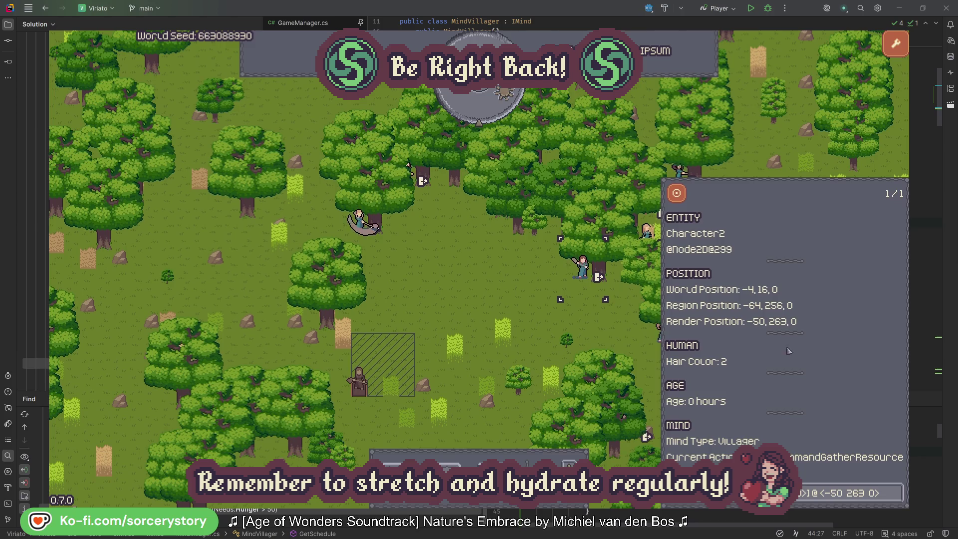
click(896, 499)
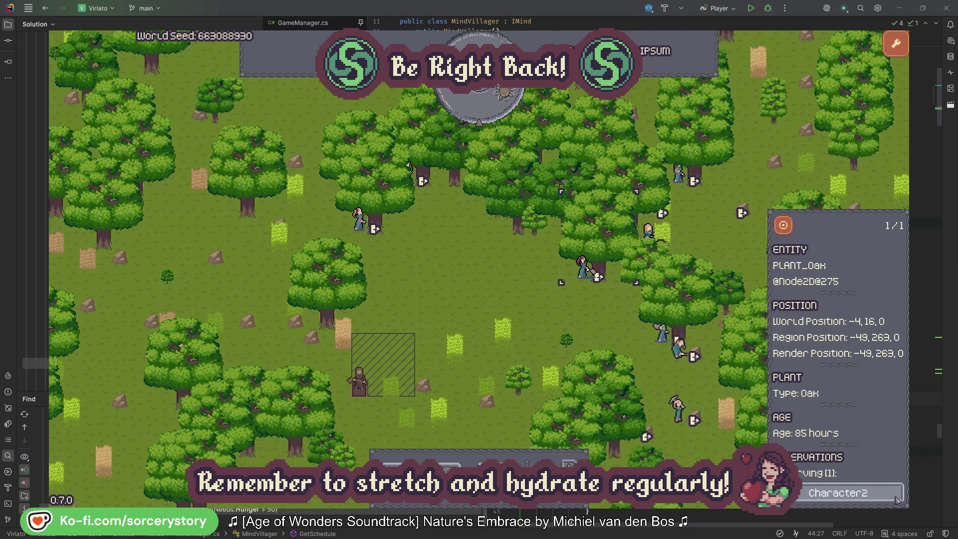
click(896, 498)
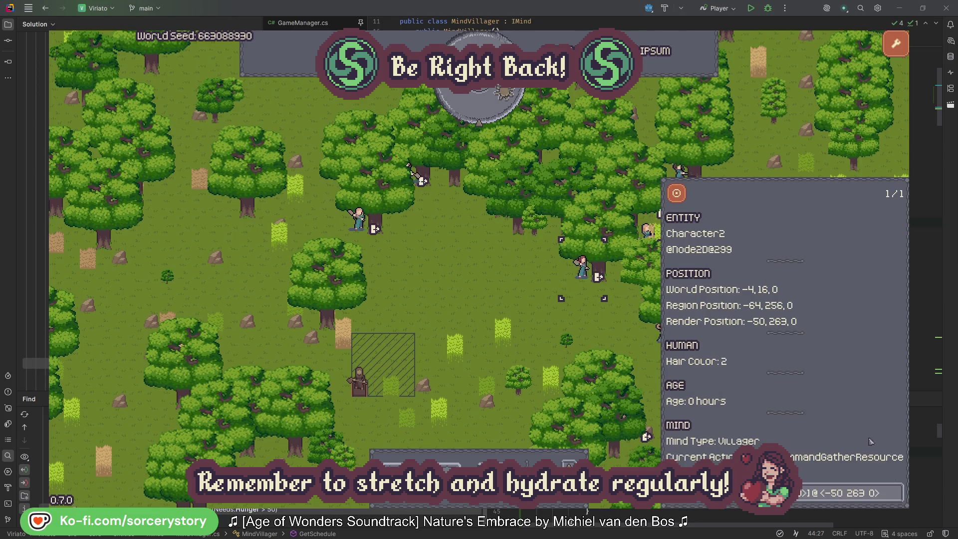
click(599, 331)
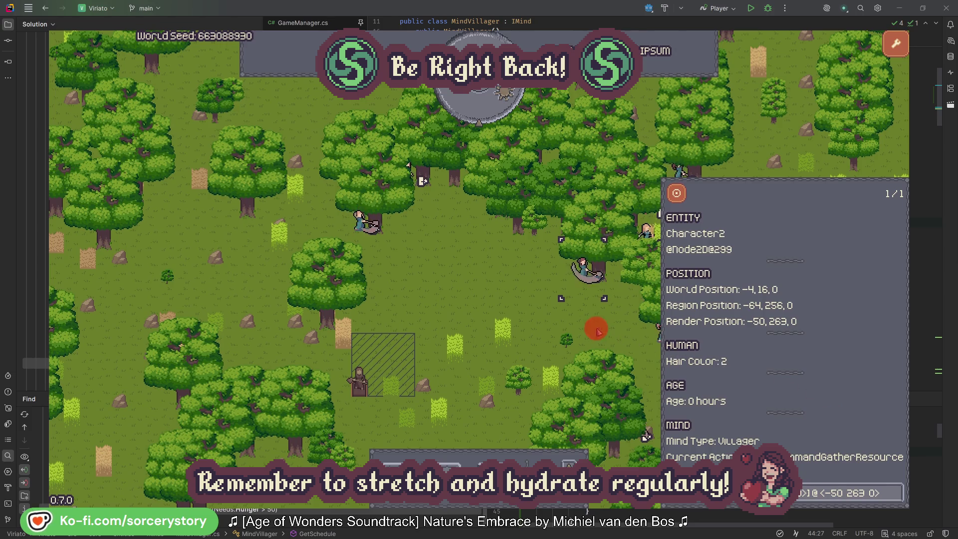
Confirm Character0's PLANT_Oak target, deselect it, and advance the clock one hour to 09:00.
click(364, 234)
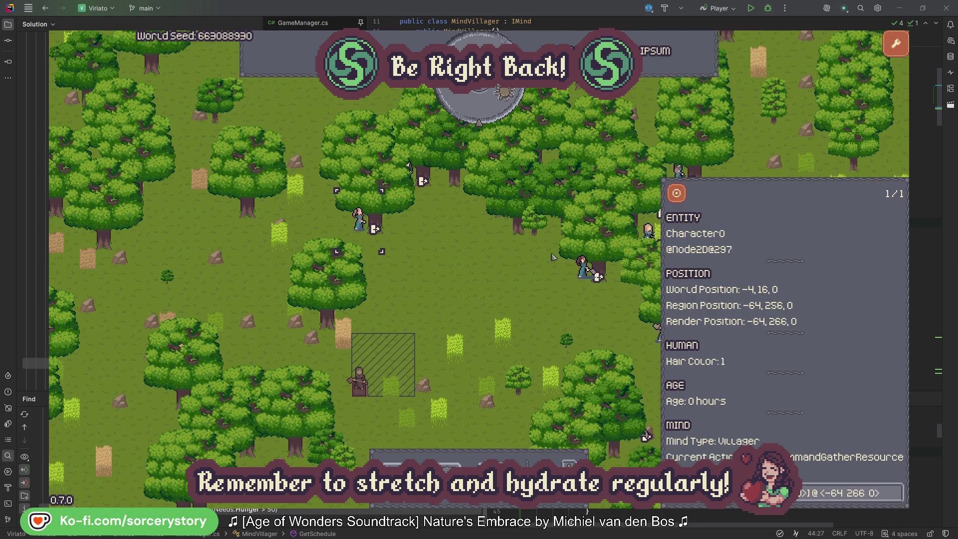
click(897, 492)
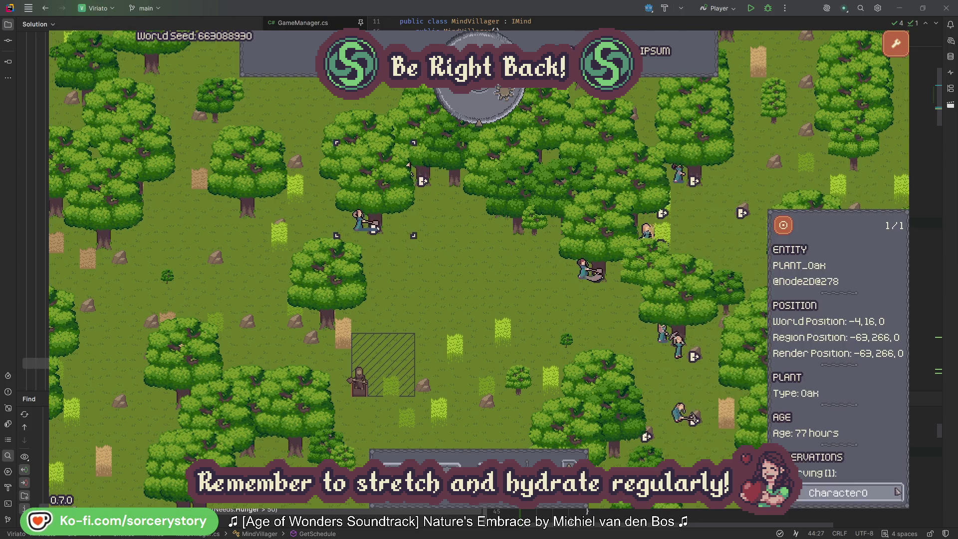
click(896, 493)
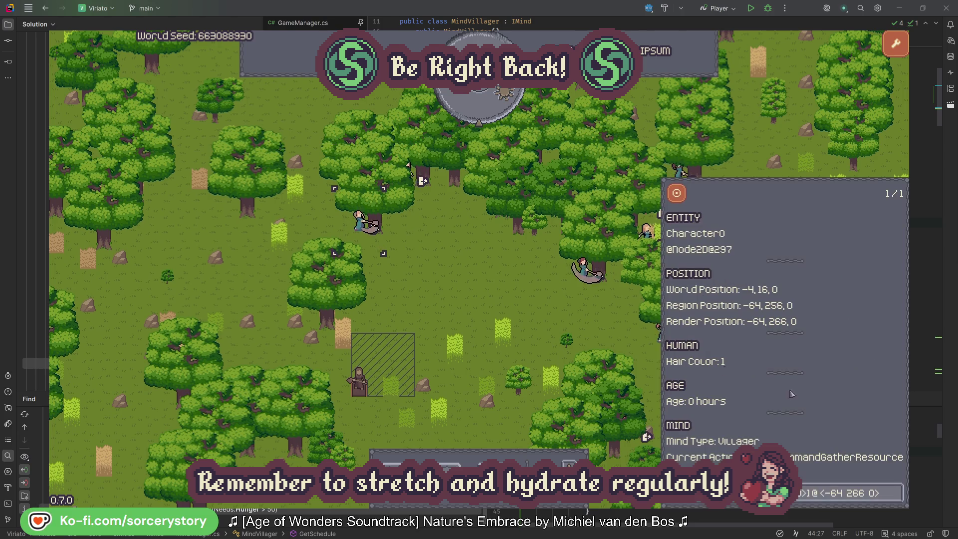
click(501, 300)
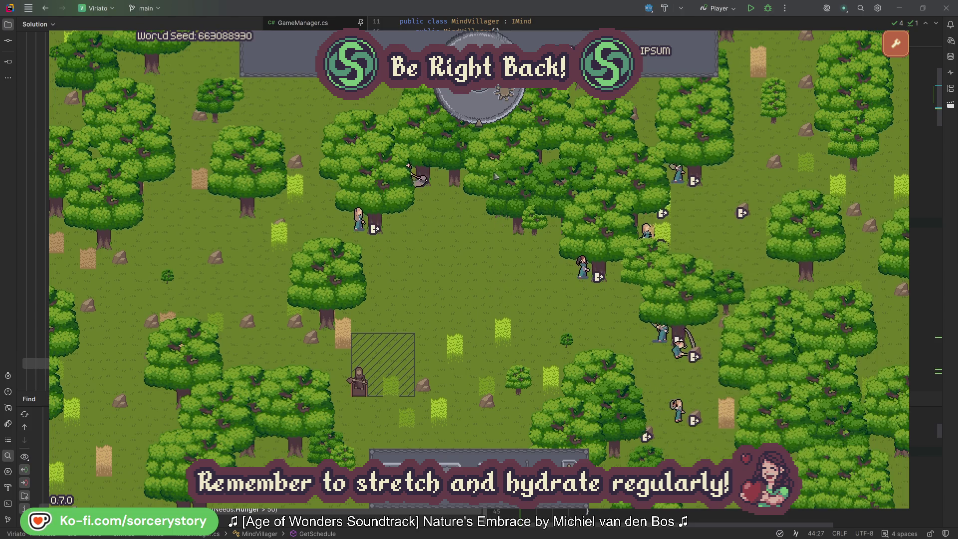
click(488, 113)
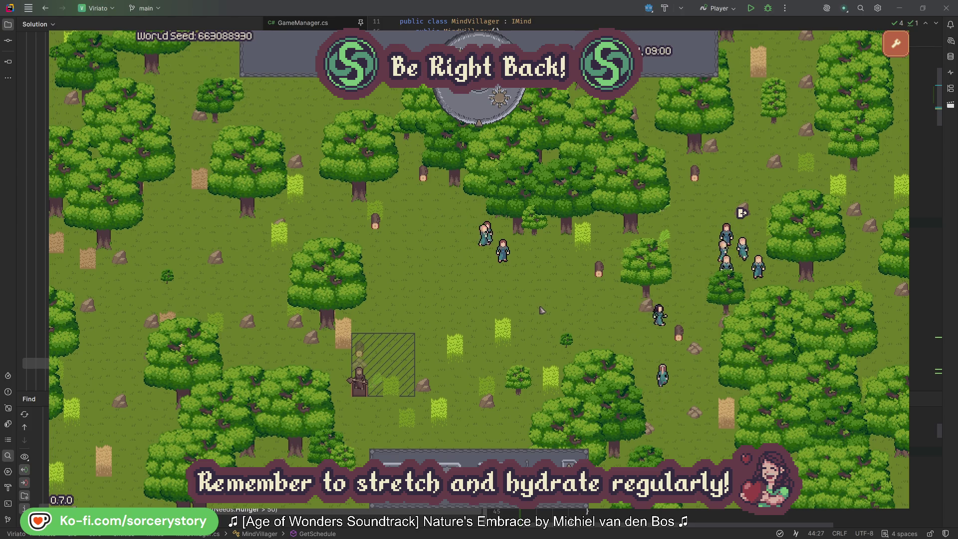
Trace Character9 from the wood pile to the 2 Herb pile and its wood target, centring each.
click(359, 349)
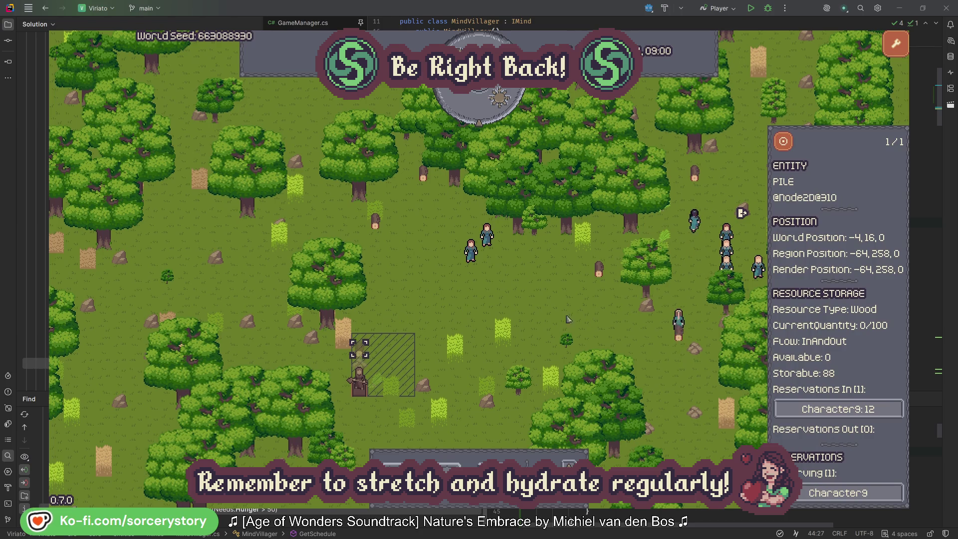
click(881, 410)
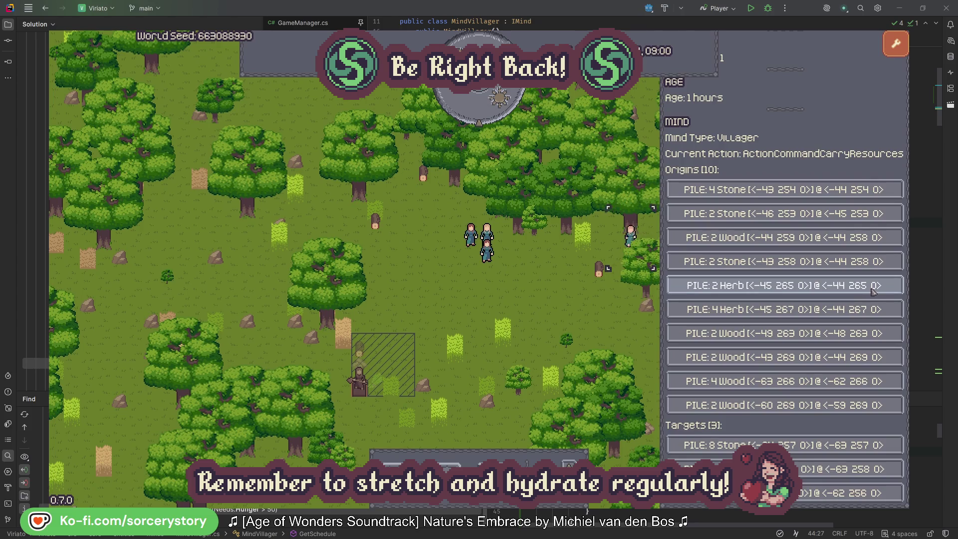
click(873, 286)
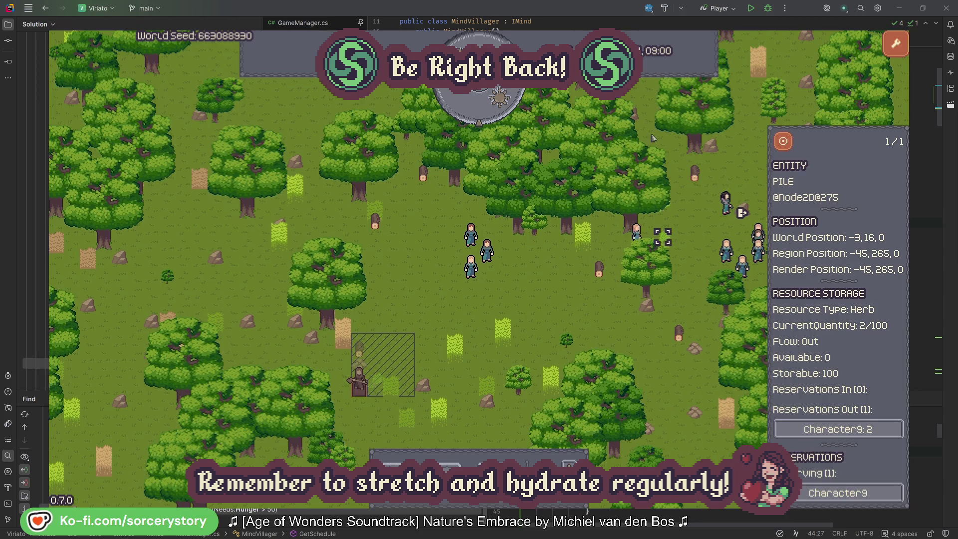
click(790, 146)
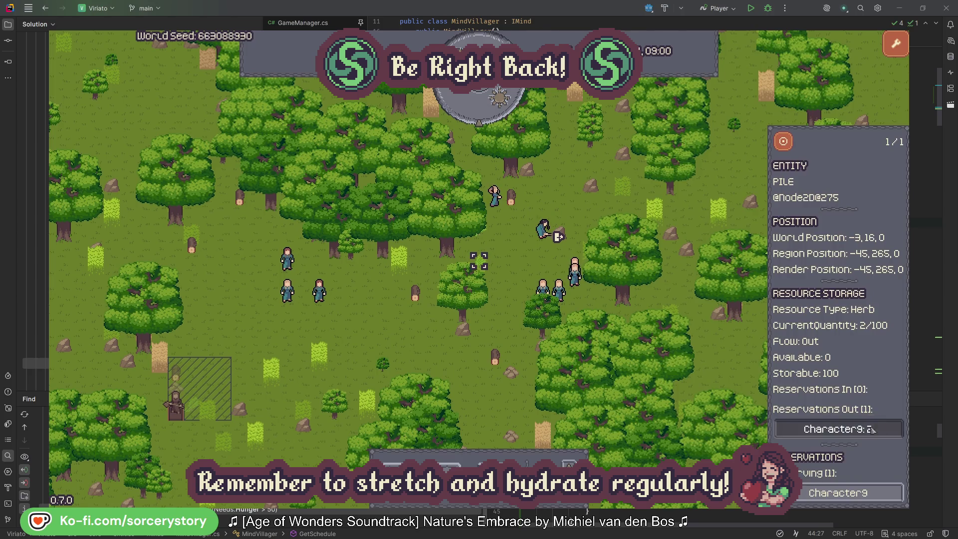
click(863, 428)
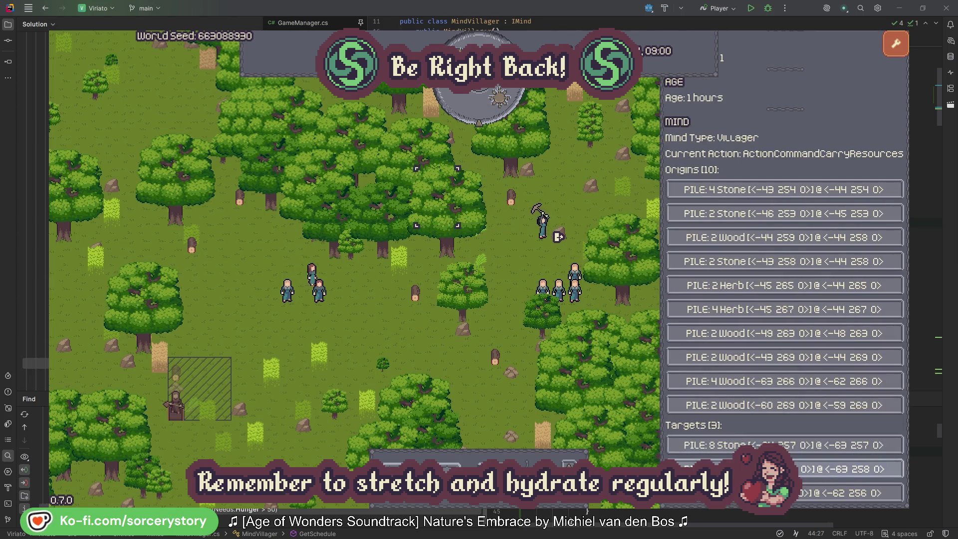
click(818, 468)
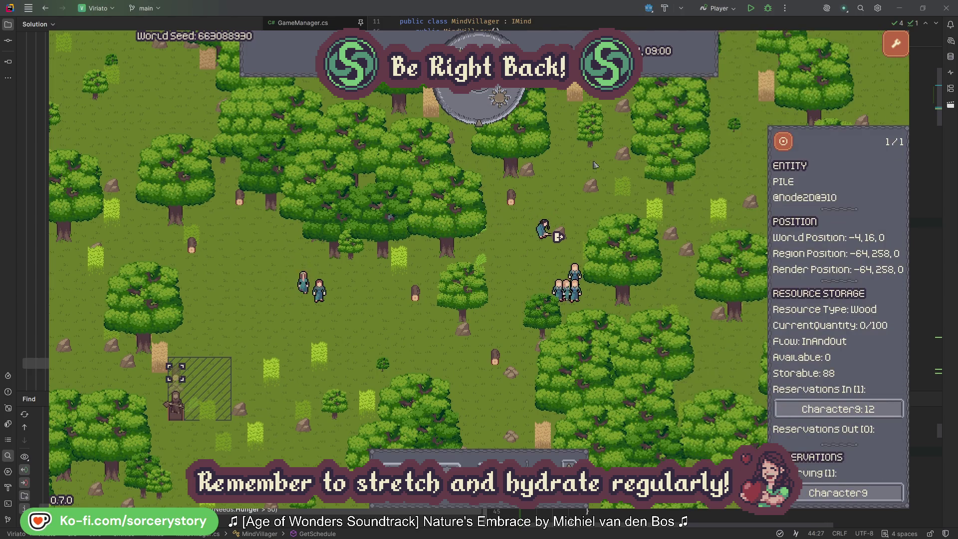
click(783, 145)
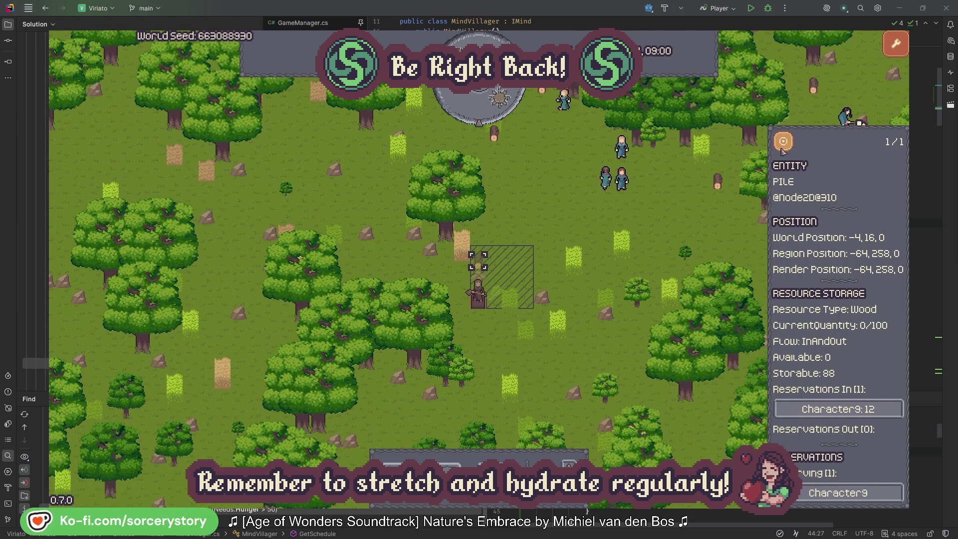
Close the wood pile details, view Character2, then dismiss its details.
click(694, 222)
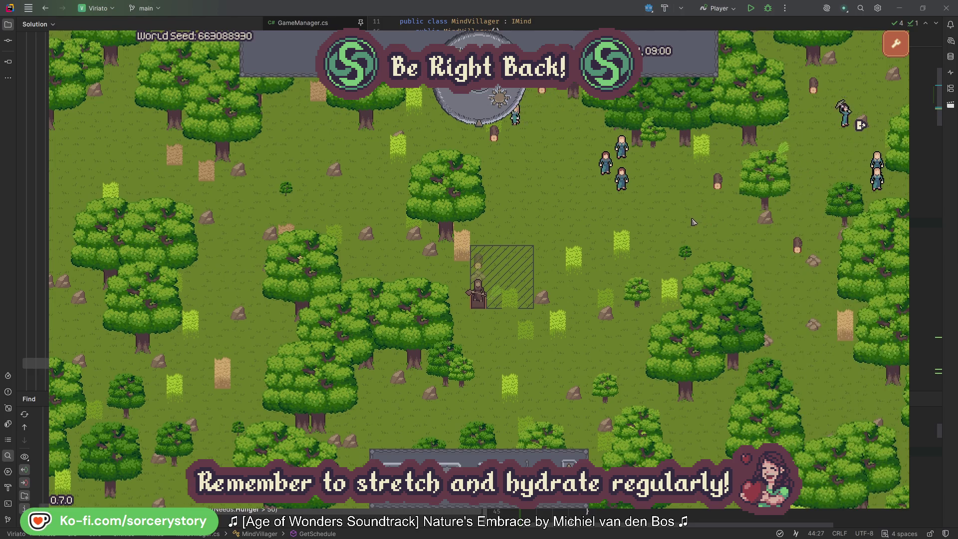
click(649, 202)
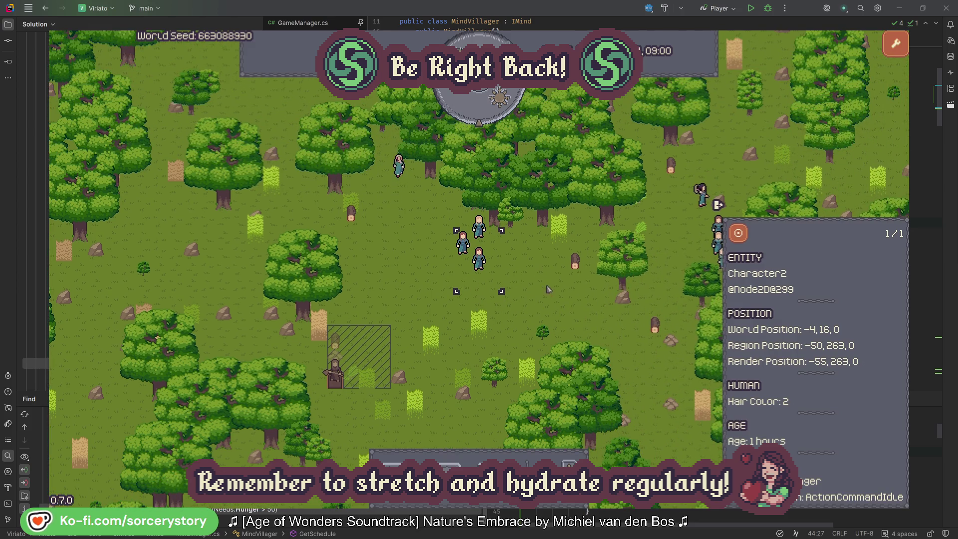
click(548, 289)
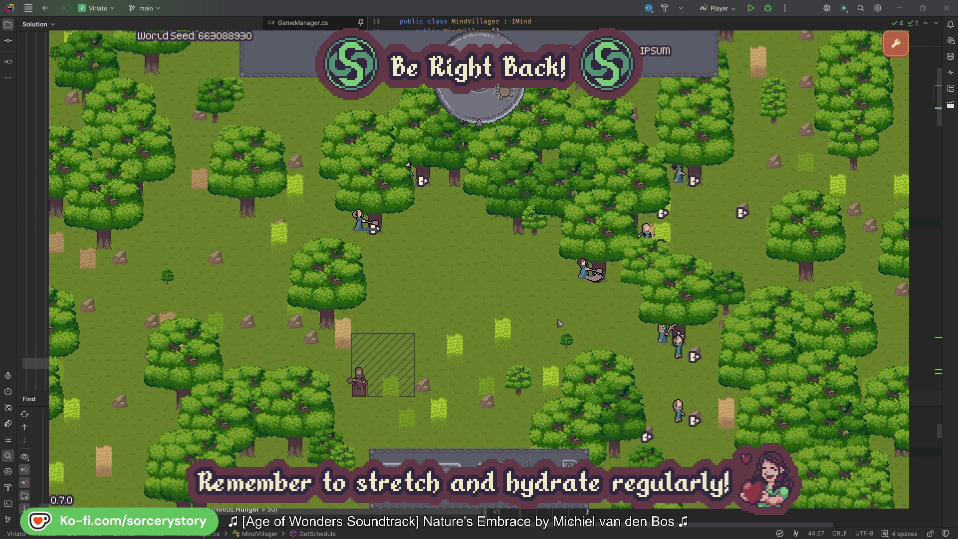
Look up the oak tree Character2 is harvesting and return to its details.
click(582, 269)
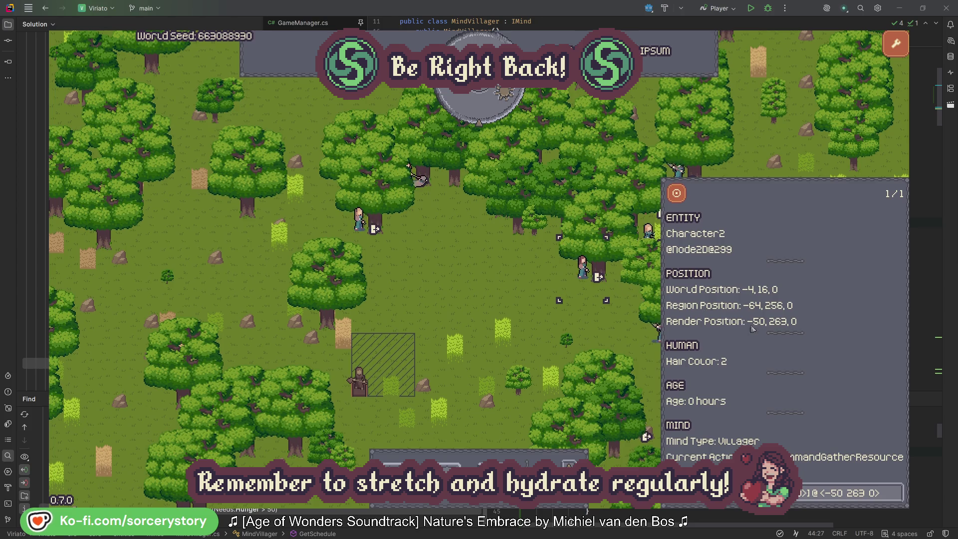
click(896, 499)
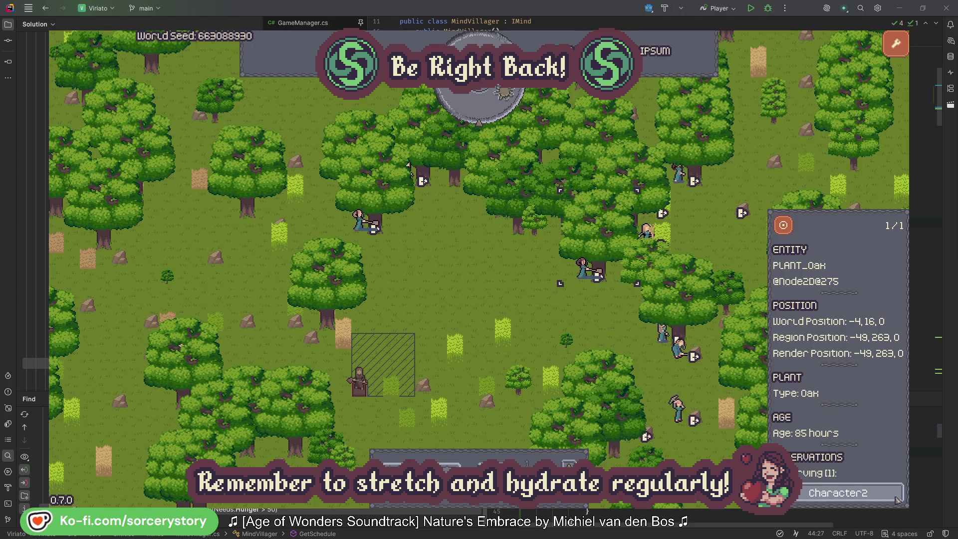
click(896, 499)
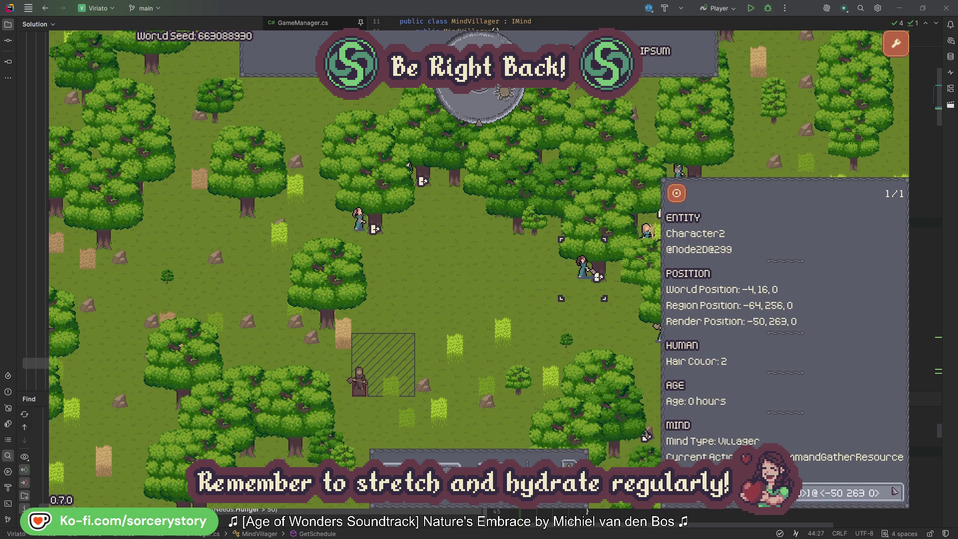
Look up Character0's oak, close its details, and pass another game hour to 09:00.
click(598, 332)
click(359, 220)
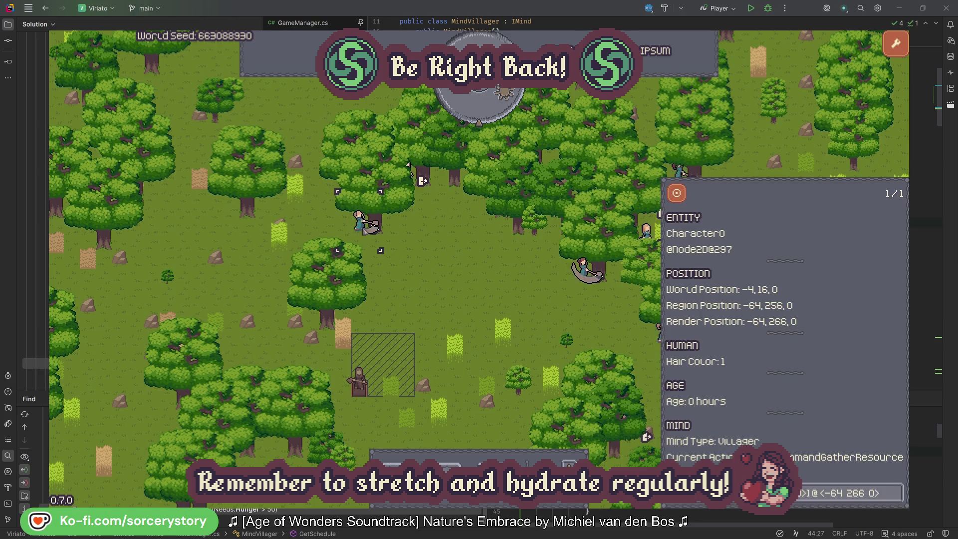
click(897, 489)
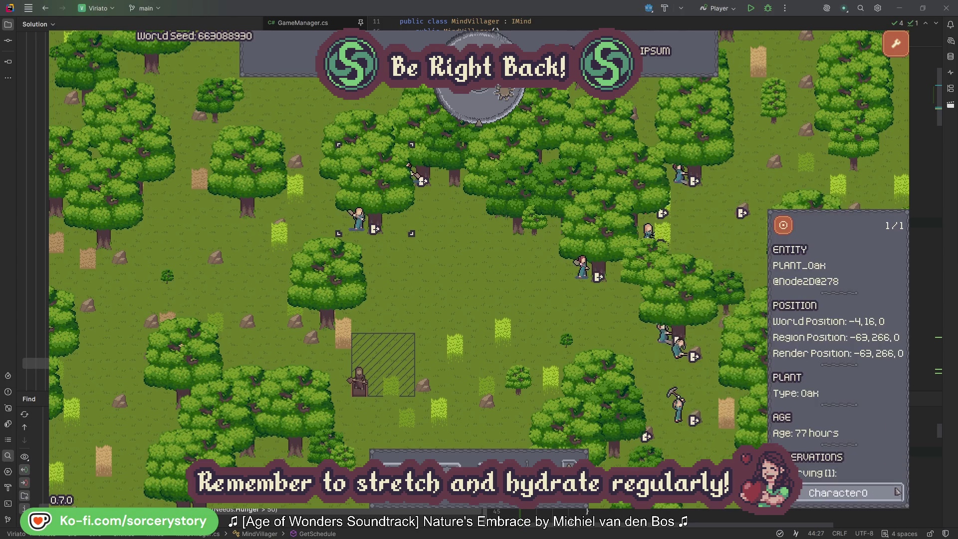
click(897, 493)
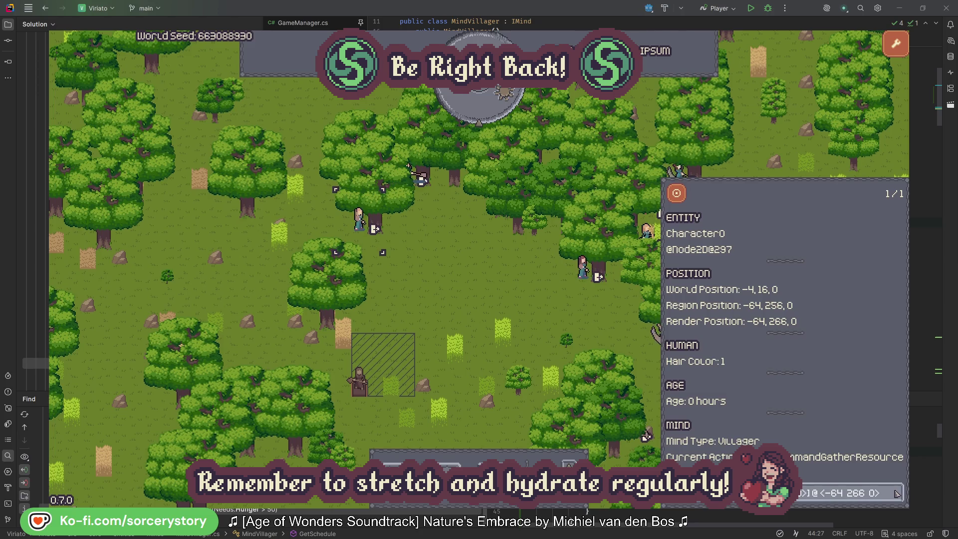
key(Escape)
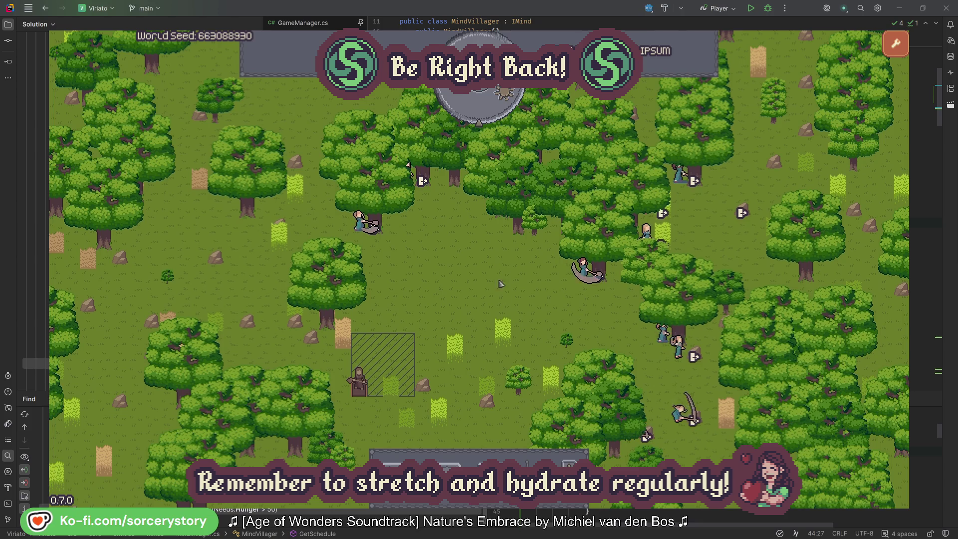
click(487, 112)
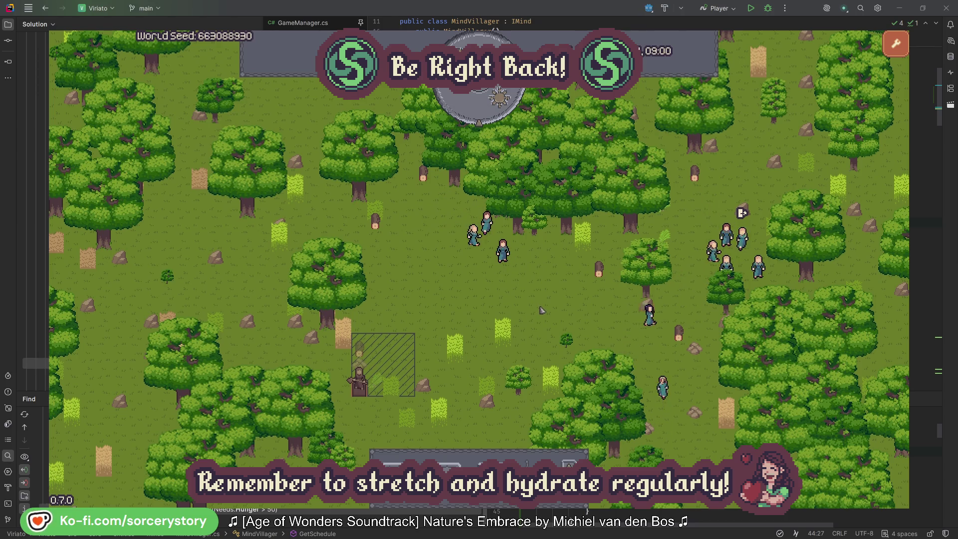
Follow Character9 from the lower-left wood pile to its 2 Herb origin and wood target, centring each.
click(362, 353)
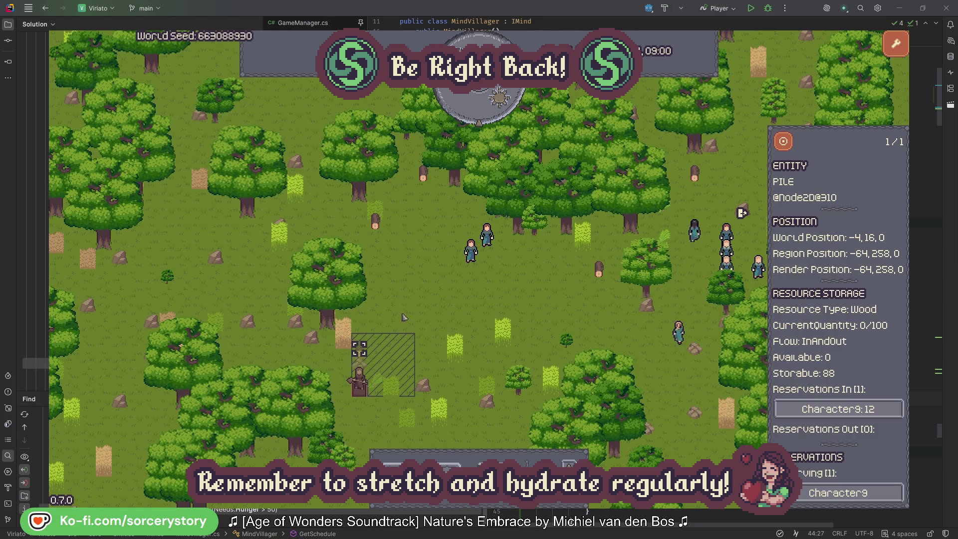
click(878, 409)
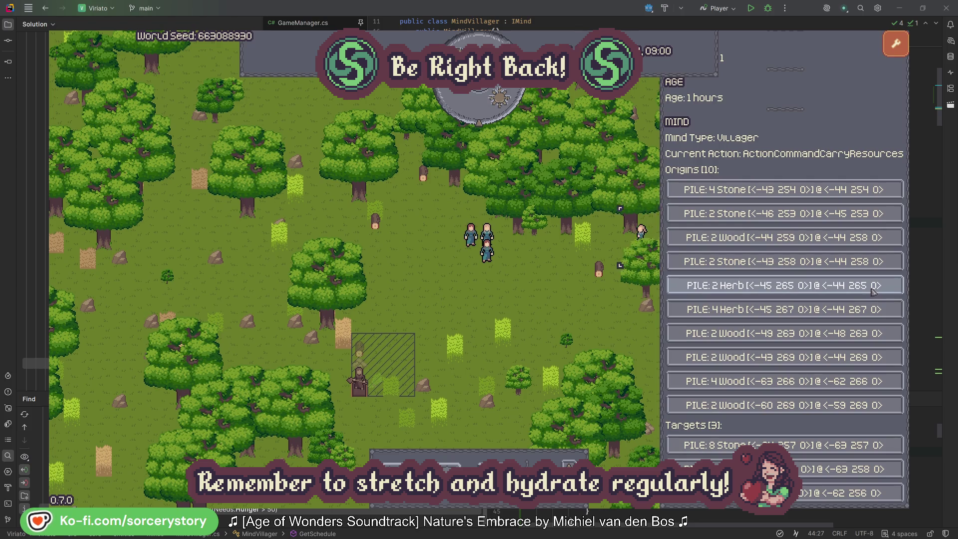
click(873, 290)
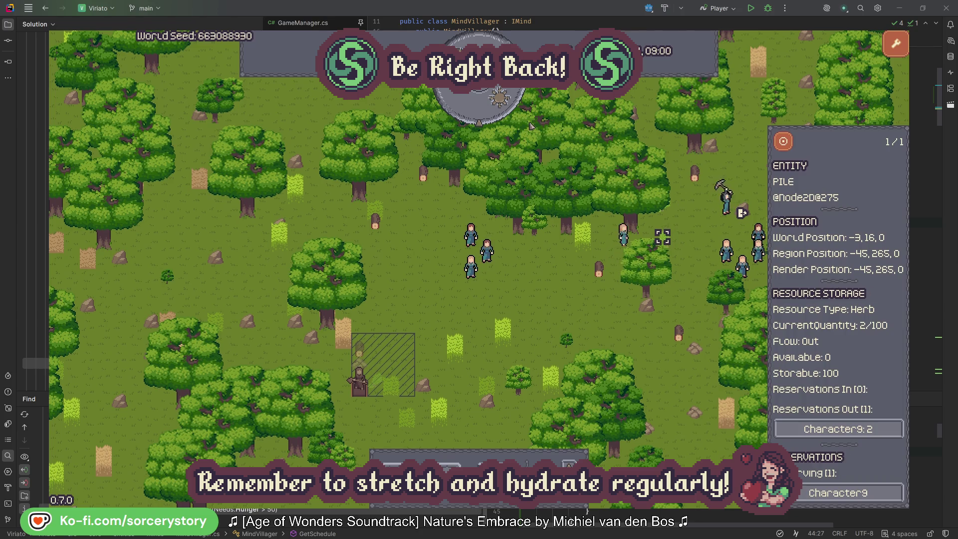
click(784, 142)
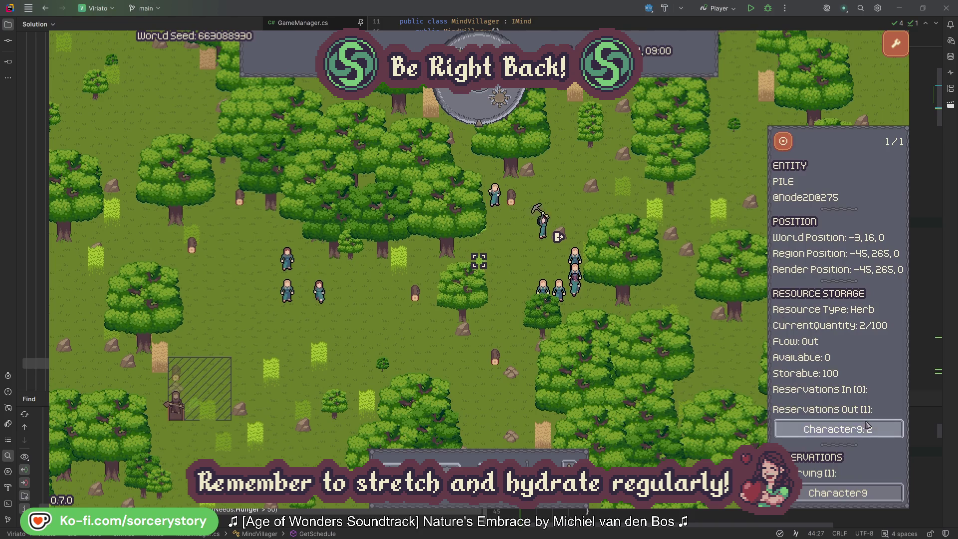
click(867, 427)
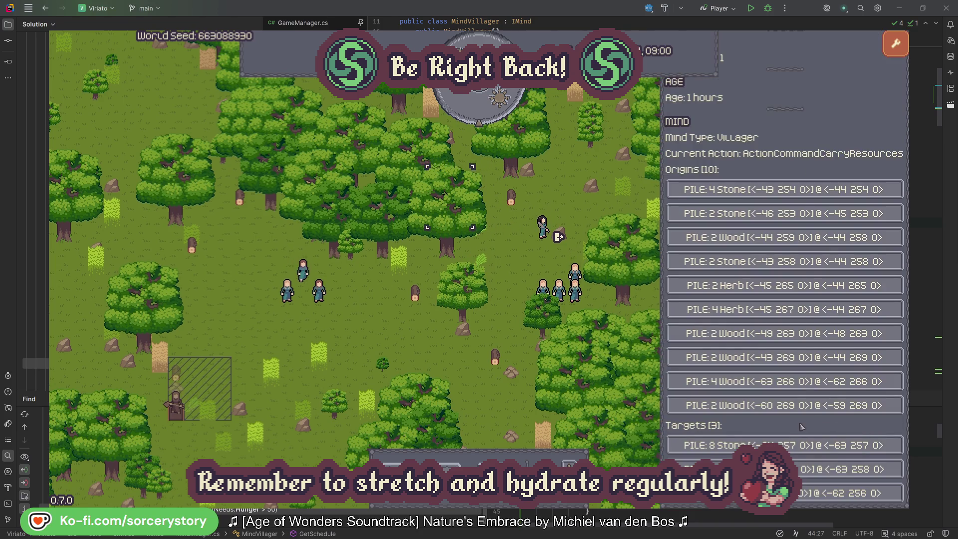
click(848, 469)
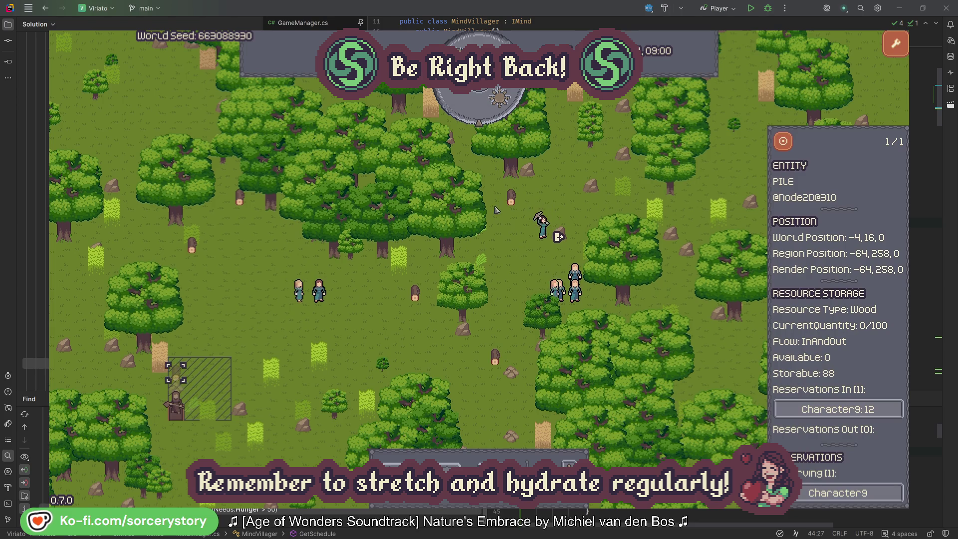
click(783, 143)
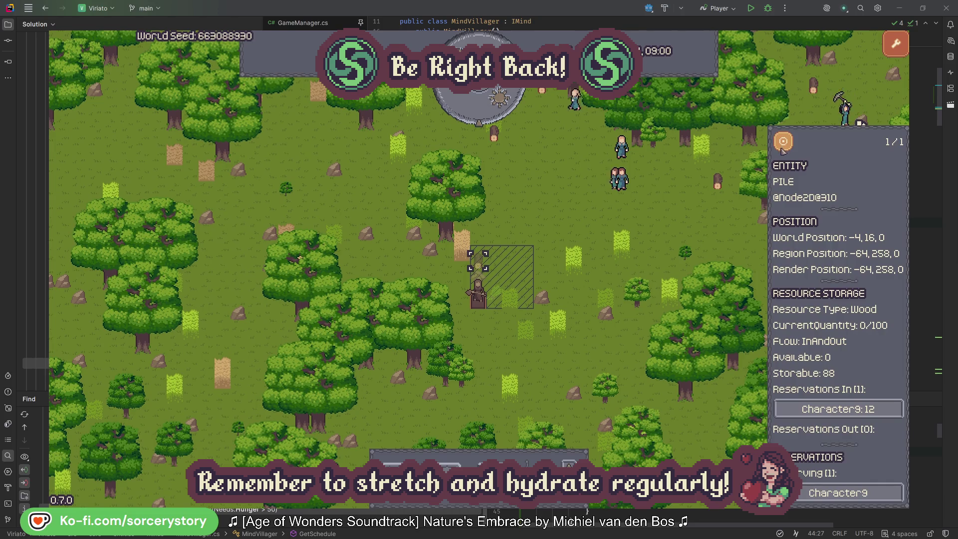
Close the wood pile details, inspect Character2, then dismiss its details.
click(693, 222)
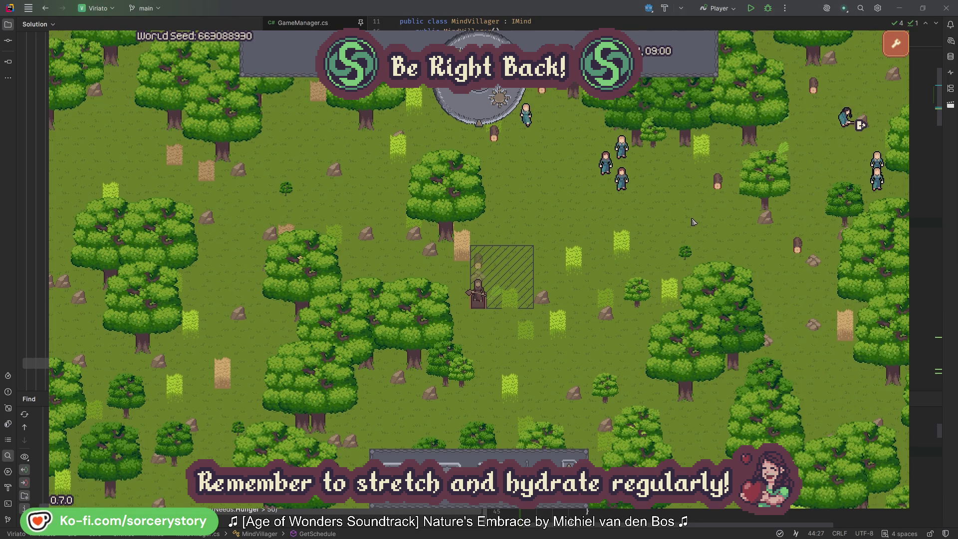
click(696, 221)
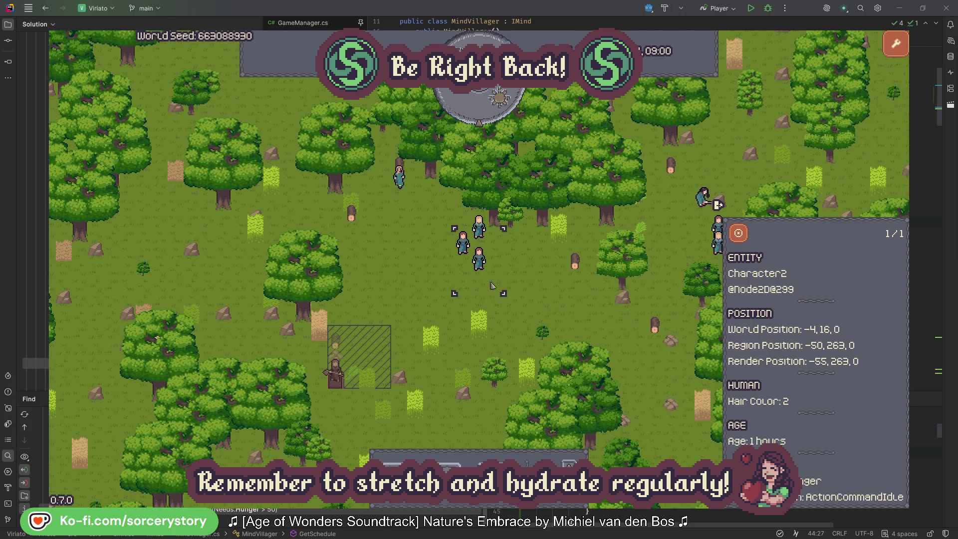
click(518, 287)
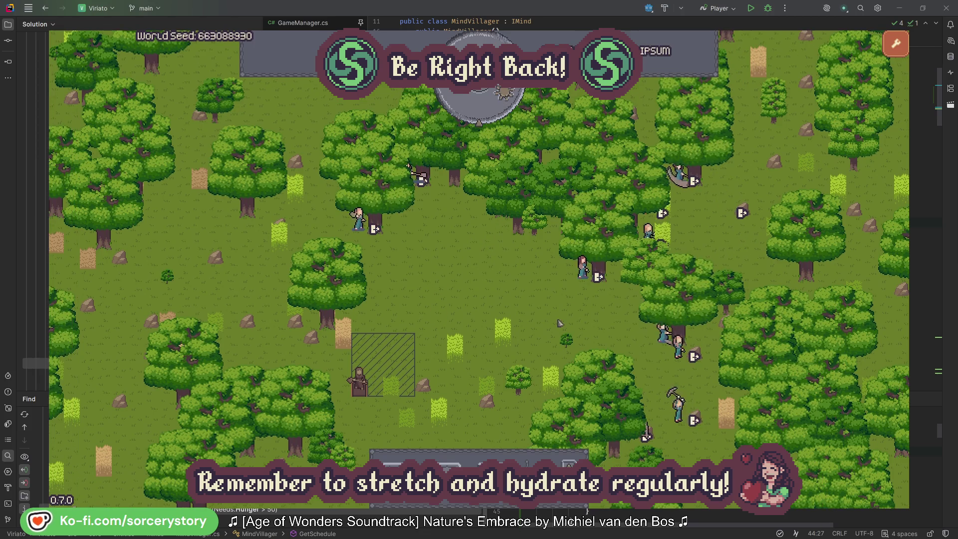
Select Character2, view the oak tree it targets, and return to Character2's details.
click(581, 269)
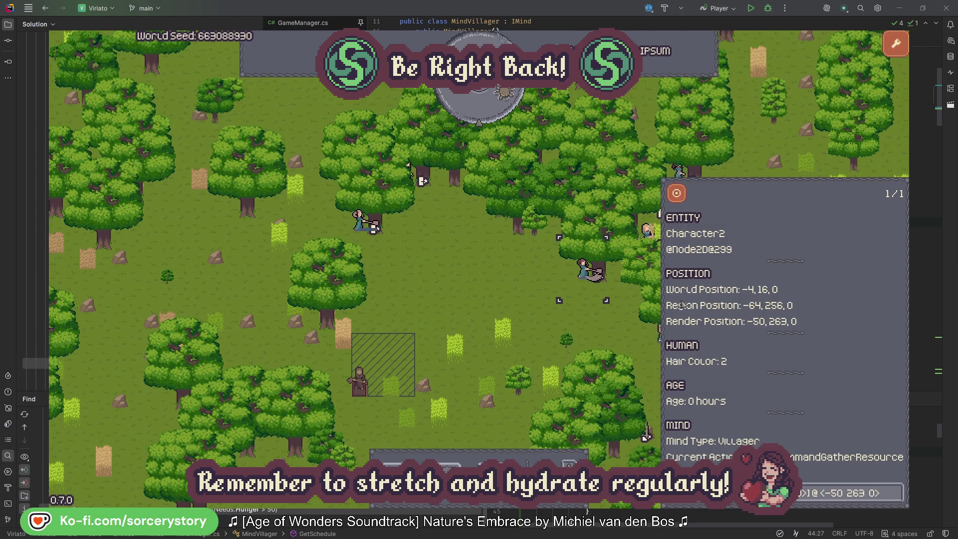
click(897, 493)
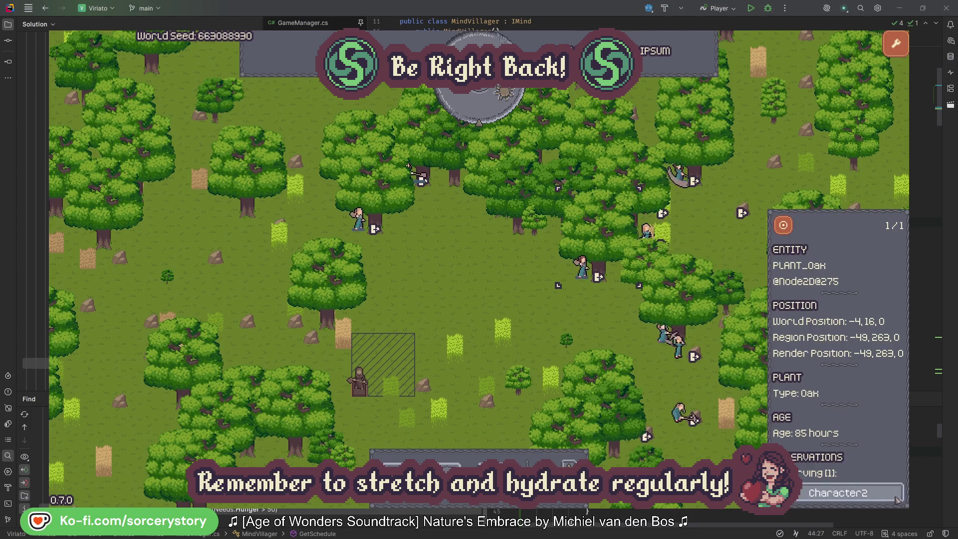
click(896, 494)
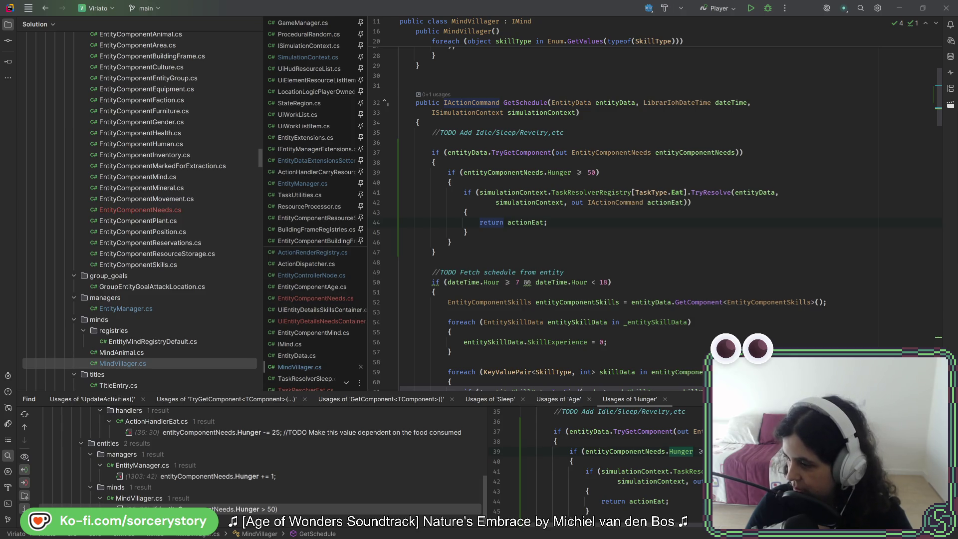
Bring the game forward and open Character9's details by selecting the villager beside the hatched plot.
key(alt+Tab)
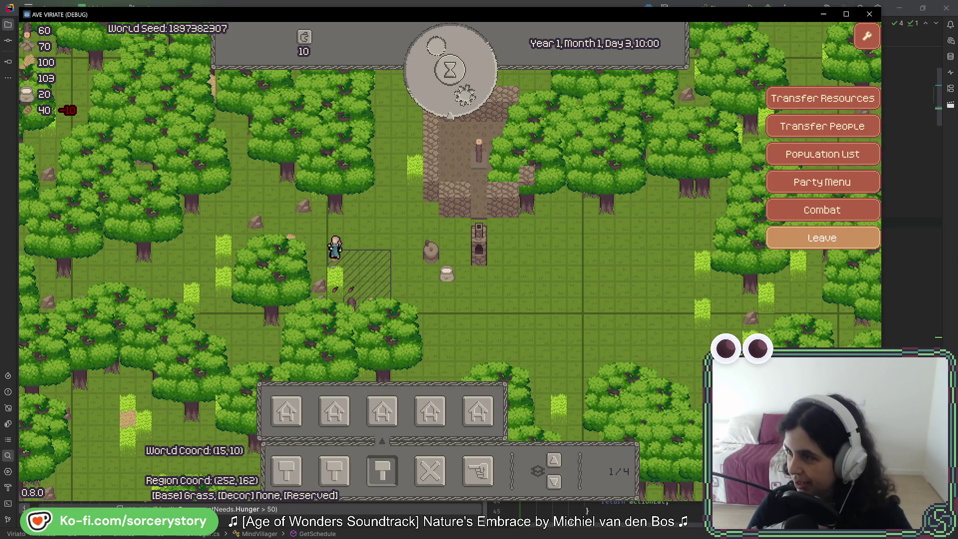
click(335, 252)
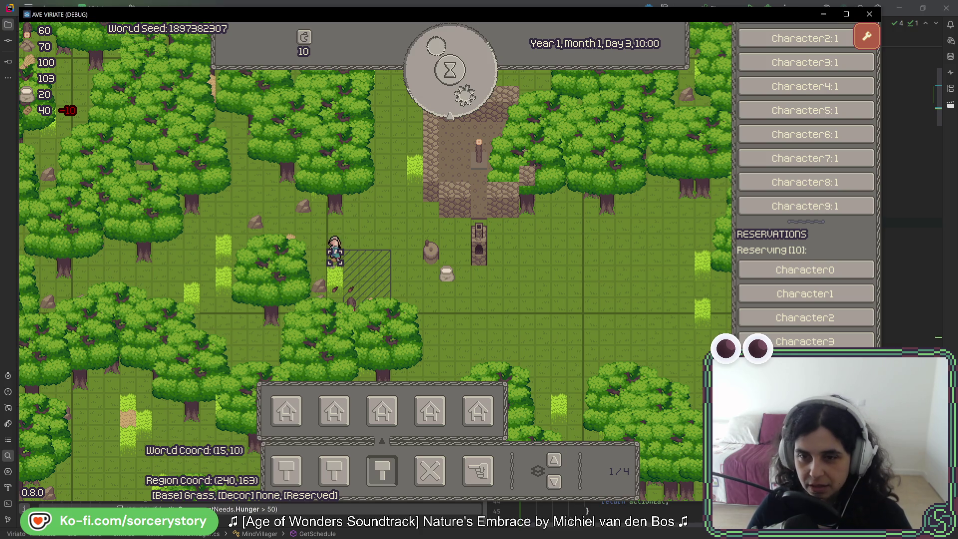
click(335, 252)
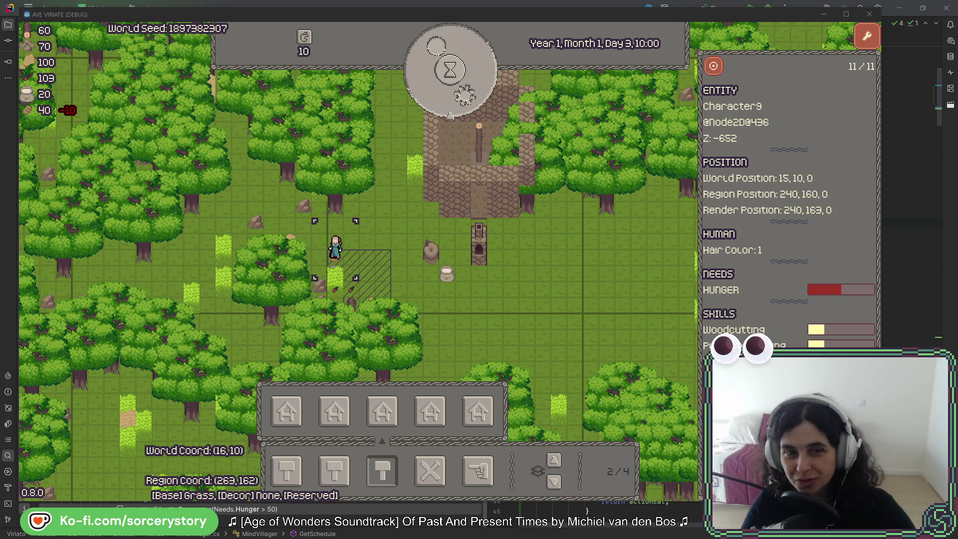
Close Character9's details to reveal the settlement menu with transfer, population, party and combat options.
click(562, 337)
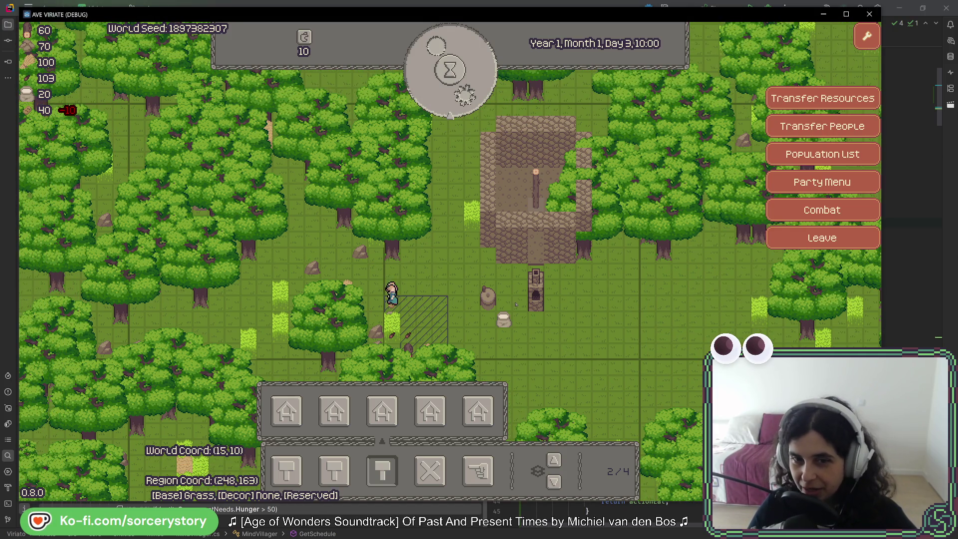
Pass two in-game hours to Day 3, 12:00, inspecting the house-corner tile in between.
click(458, 98)
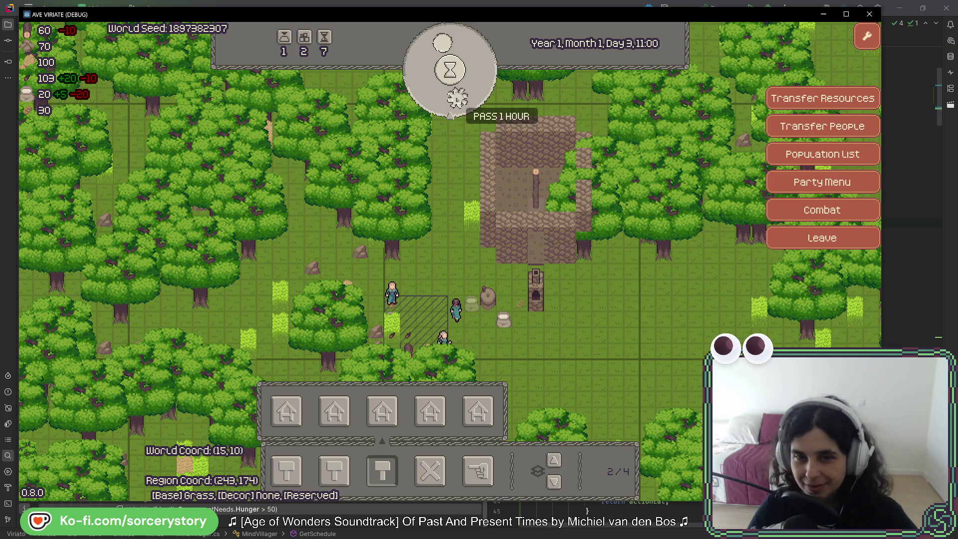
click(488, 136)
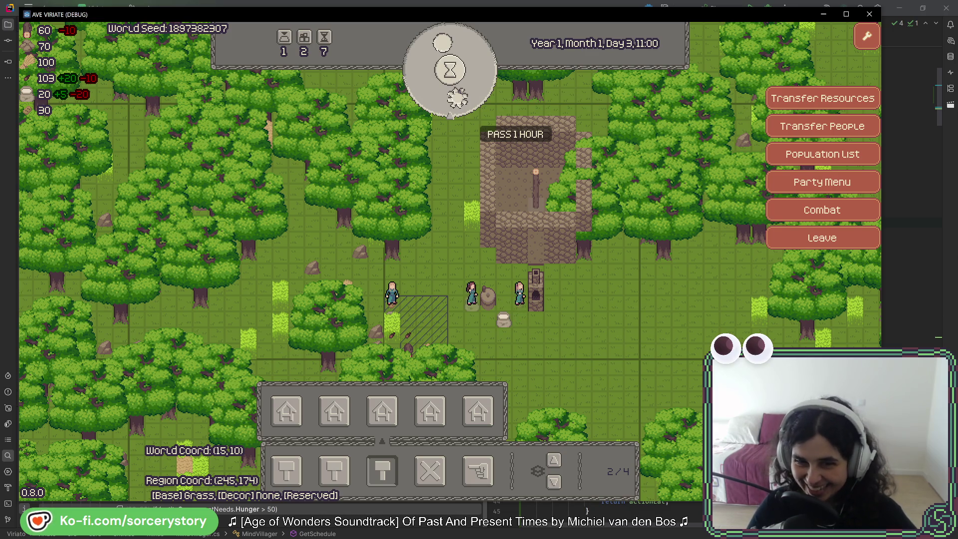
click(457, 99)
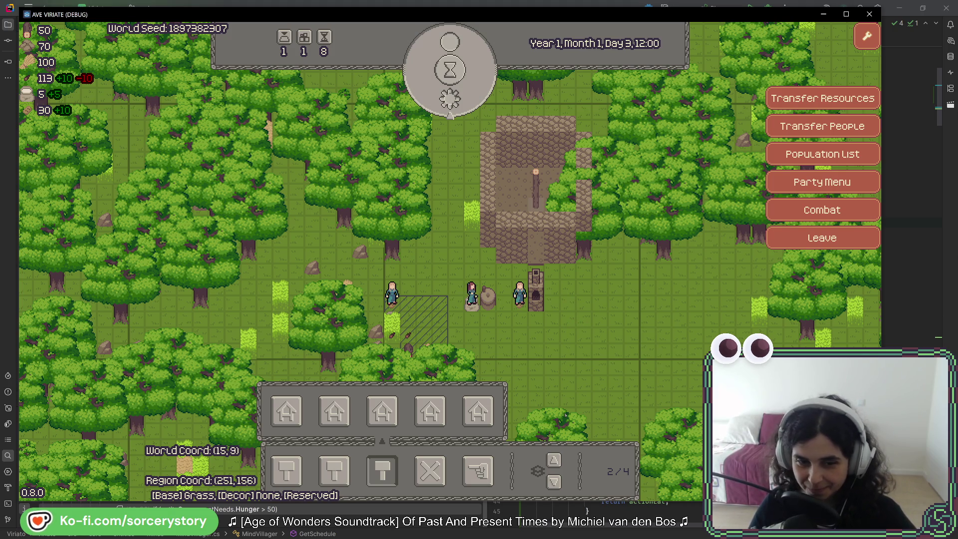
Inspect the millstone frame and the BreadAcorn pile's 30/100 stock.
key(Escape)
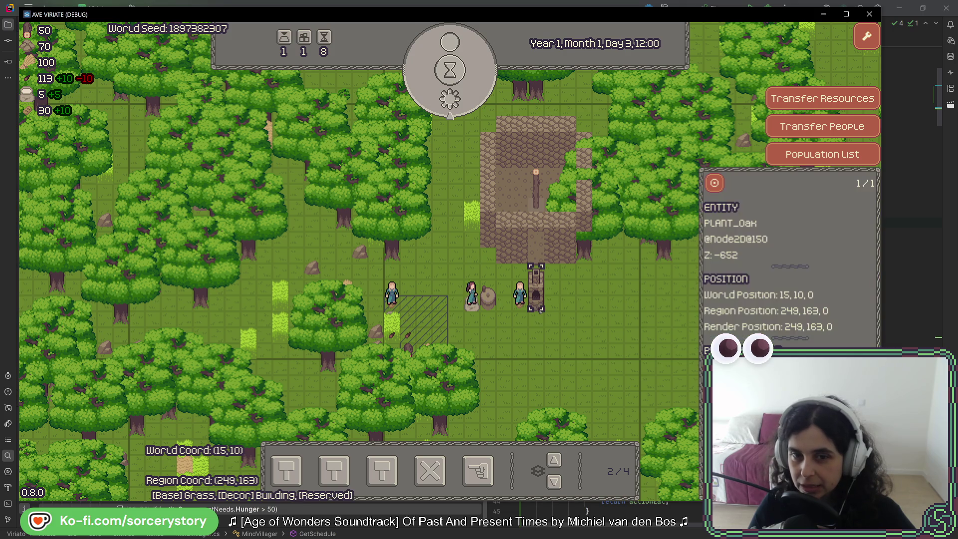
click(488, 298)
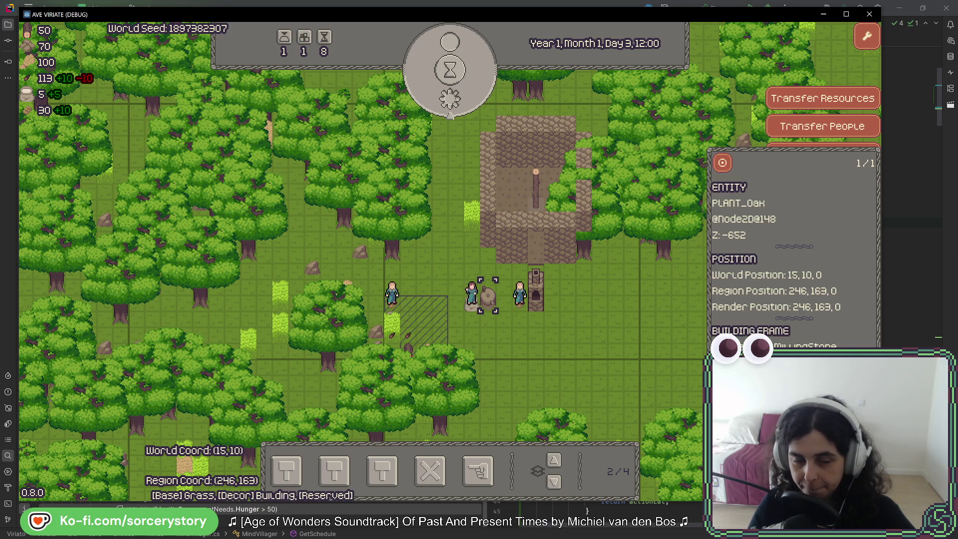
key(Escape)
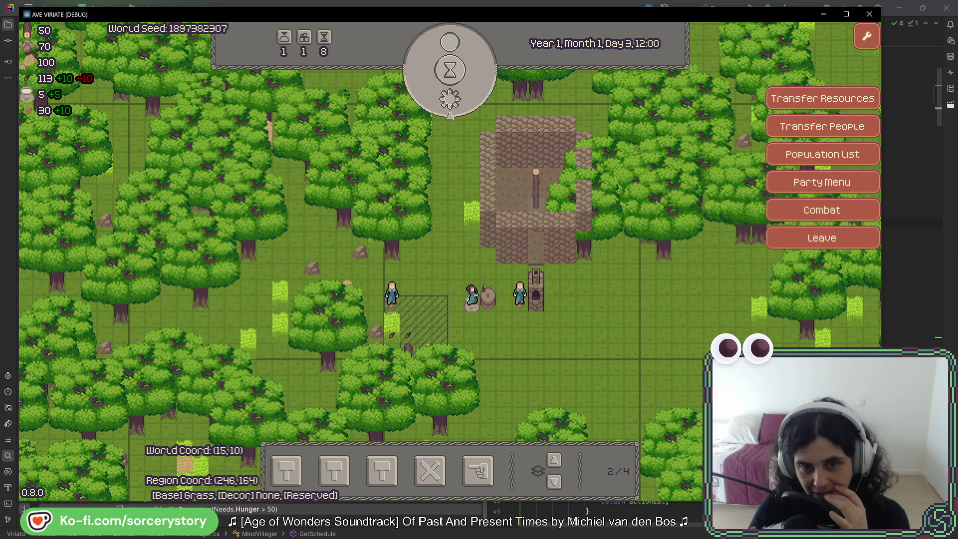
click(392, 298)
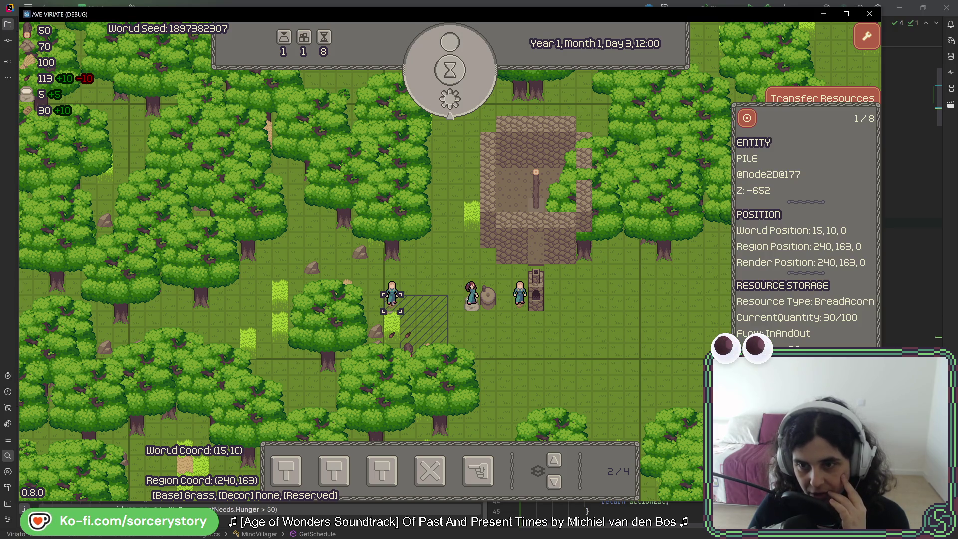
key(Escape)
Inspect the tall structure east of the villagers, then close the game.
click(482, 298)
click(535, 287)
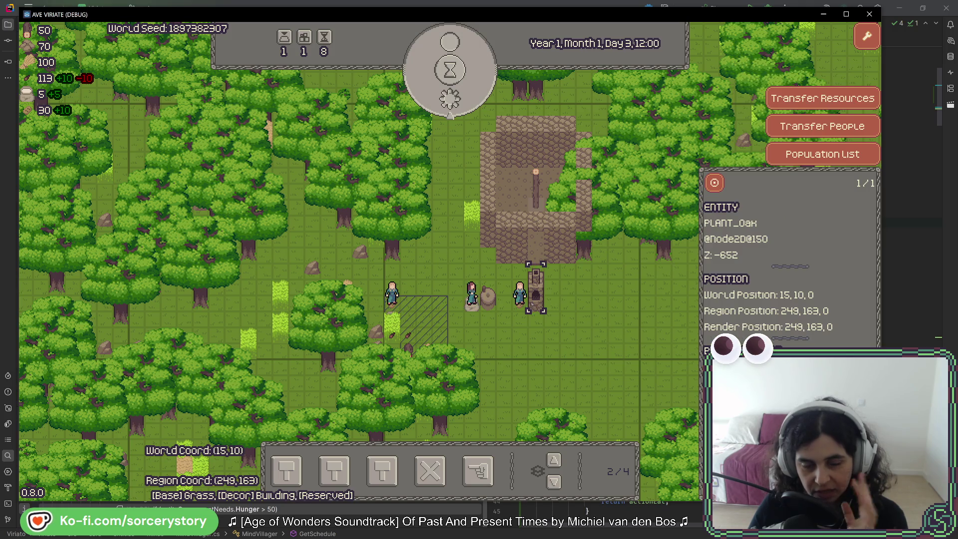
key(Escape)
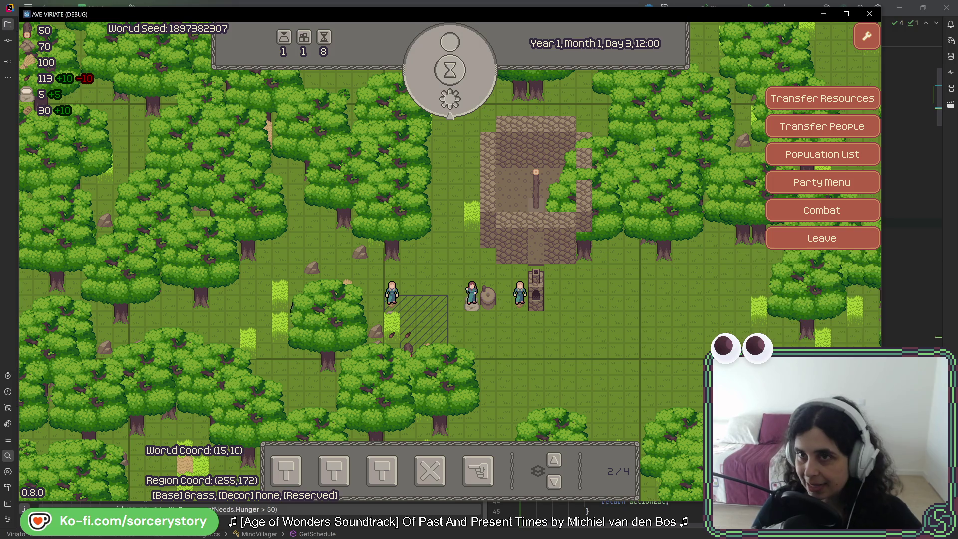
click(869, 14)
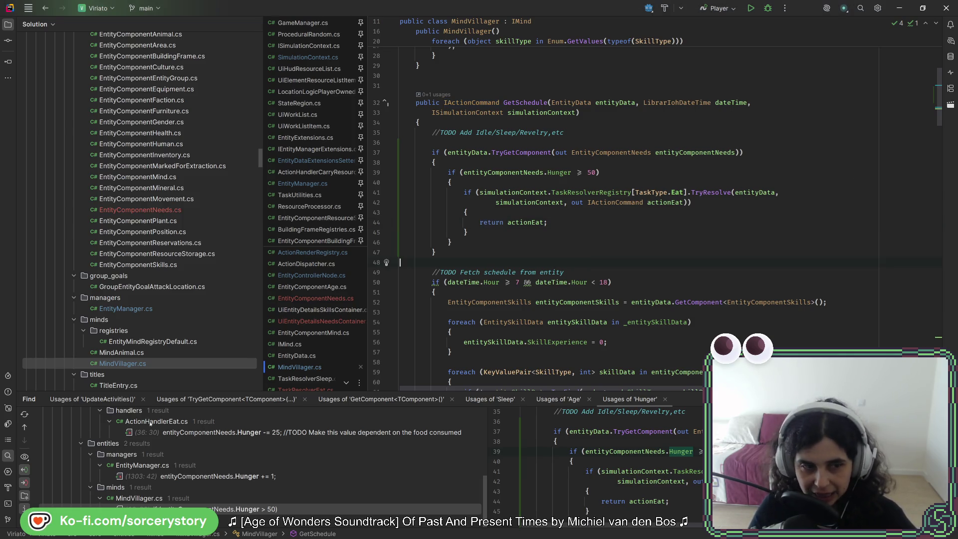
Dismiss the Hunger usages and select the hunger-check block in GetSchedule.
key(shift+Escape)
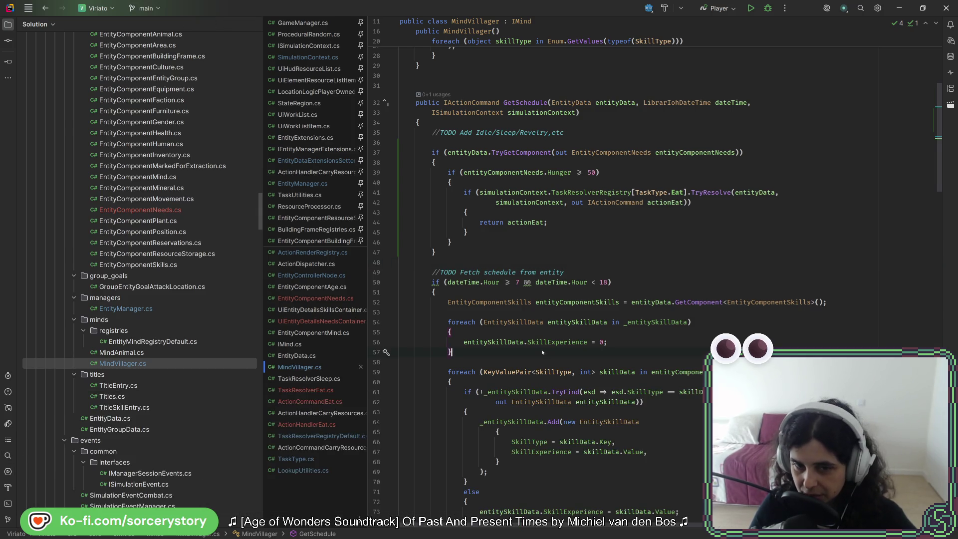
scroll(464, 281, up, 6)
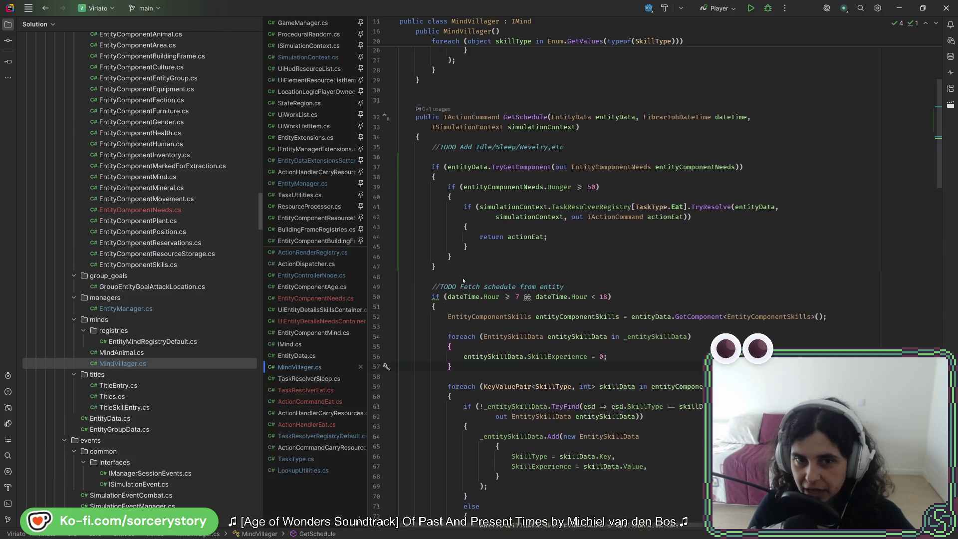
mouse_move(432, 332)
mouse_down()
mouse_move(449, 362)
mouse_move(448, 412)
mouse_up()
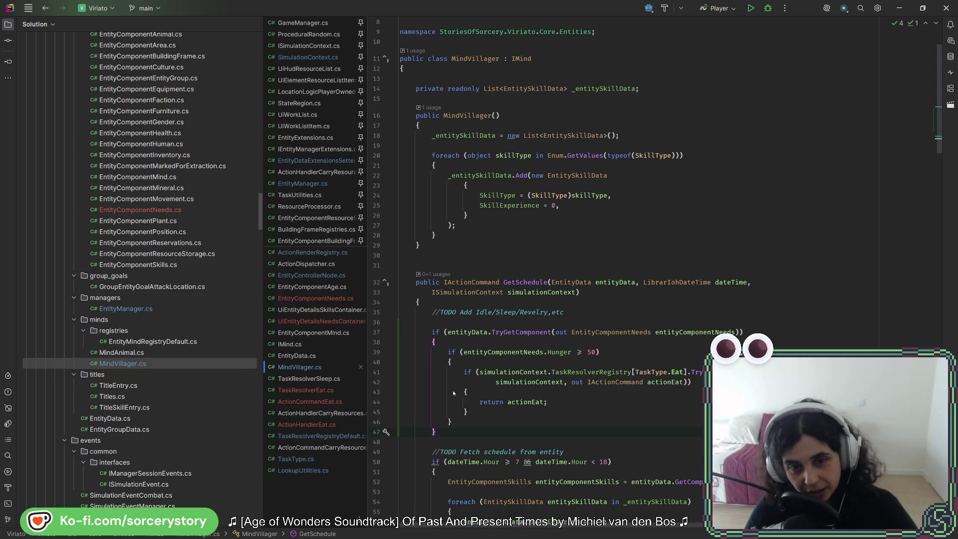
click(448, 343)
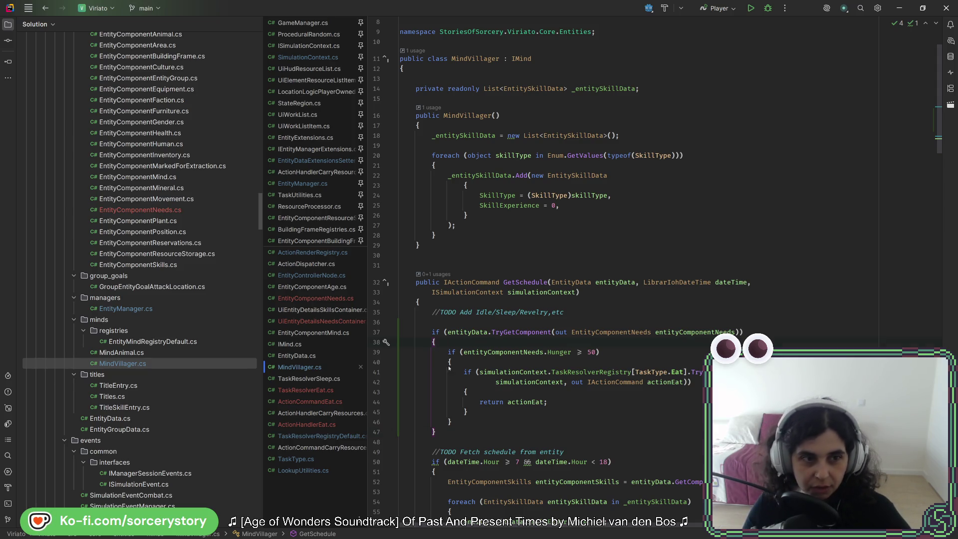
Scroll through the code and open SettlementArchitectLusitanian.cs from the Lusitanian culture folder.
scroll(235, 299, up, 5)
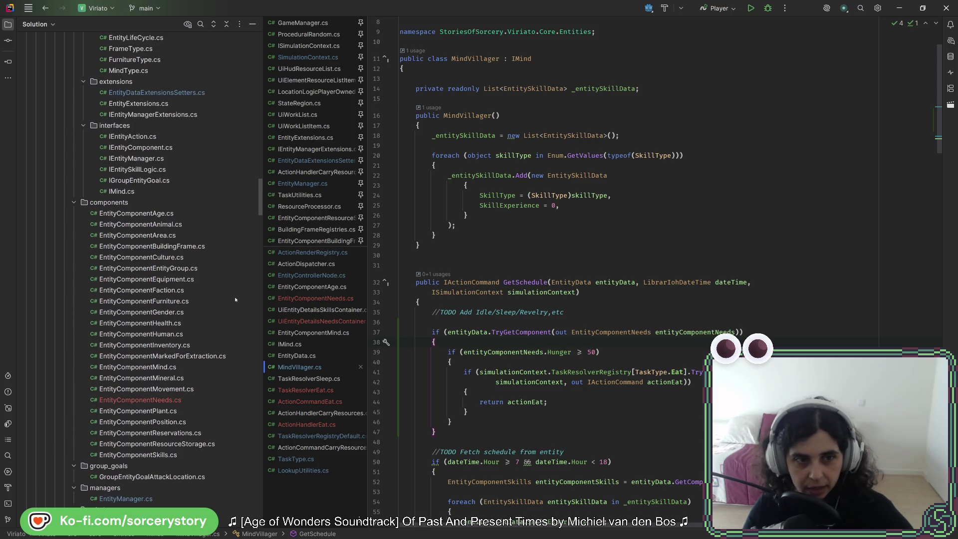
scroll(232, 303, down, 10)
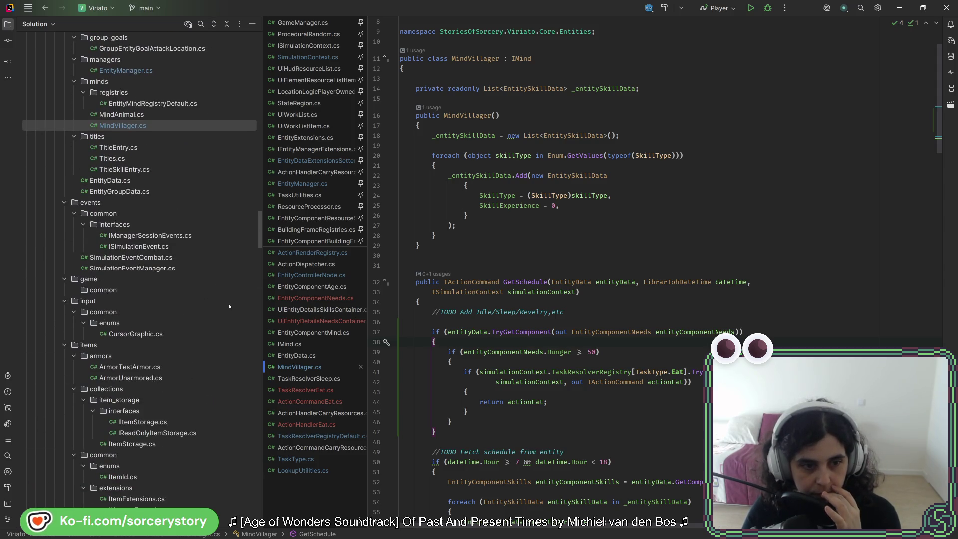
scroll(229, 306, down, 5)
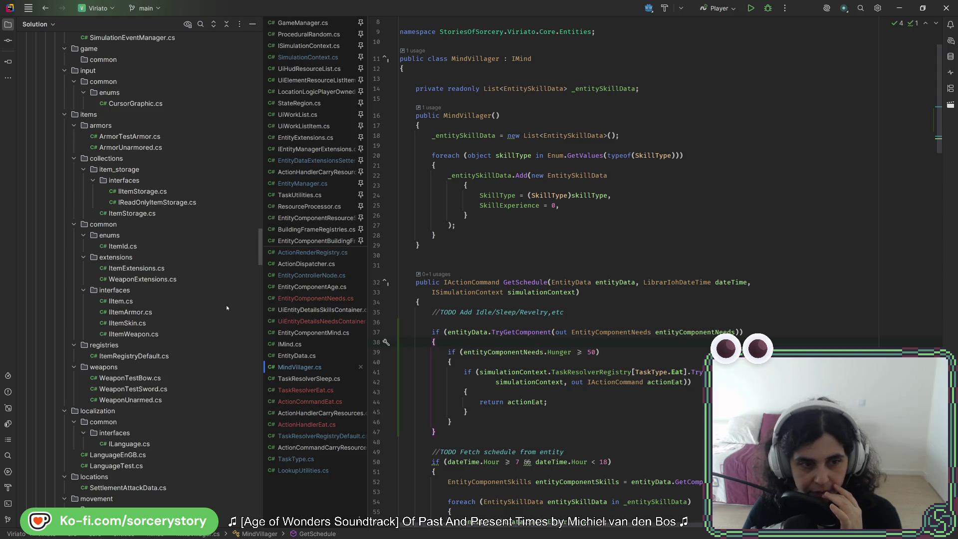
scroll(227, 308, down, 4)
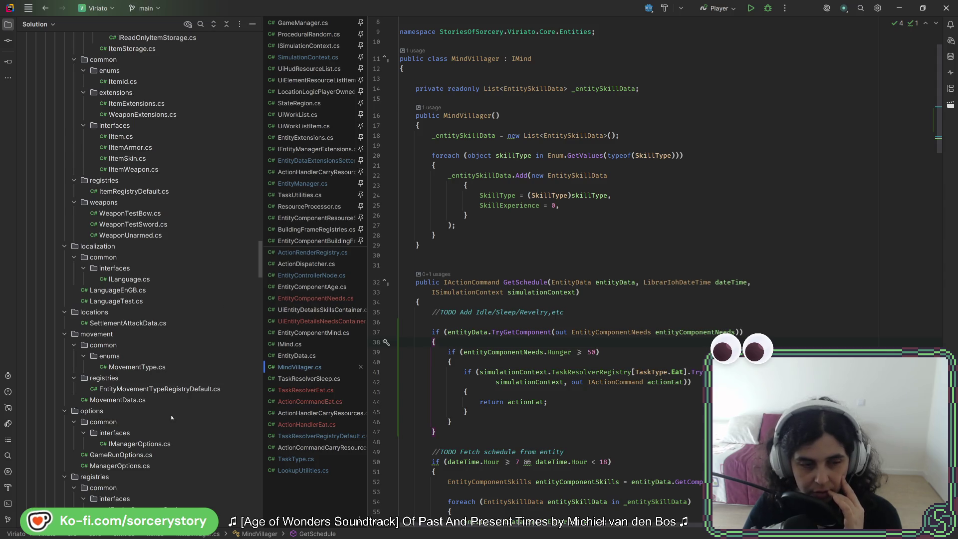
scroll(166, 344, down, 4)
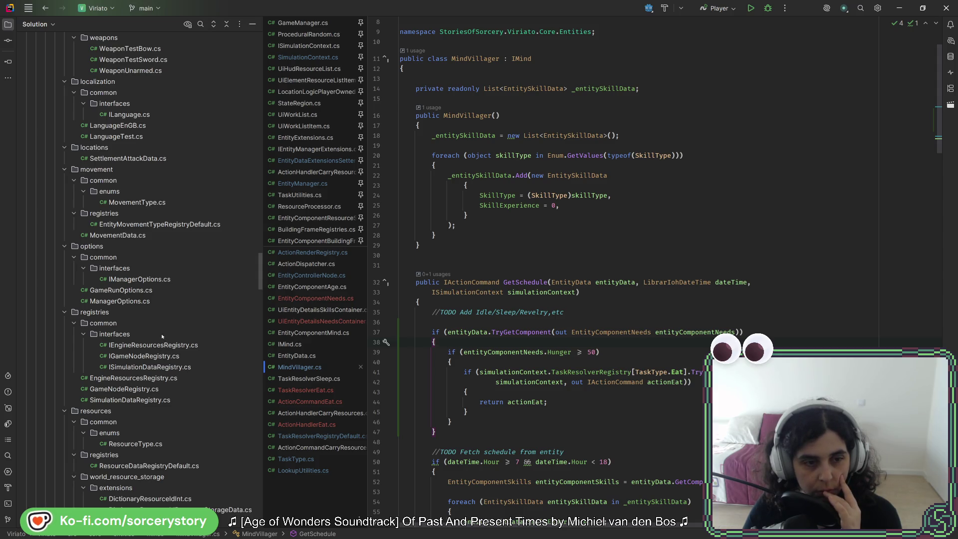
scroll(161, 333, down, 5)
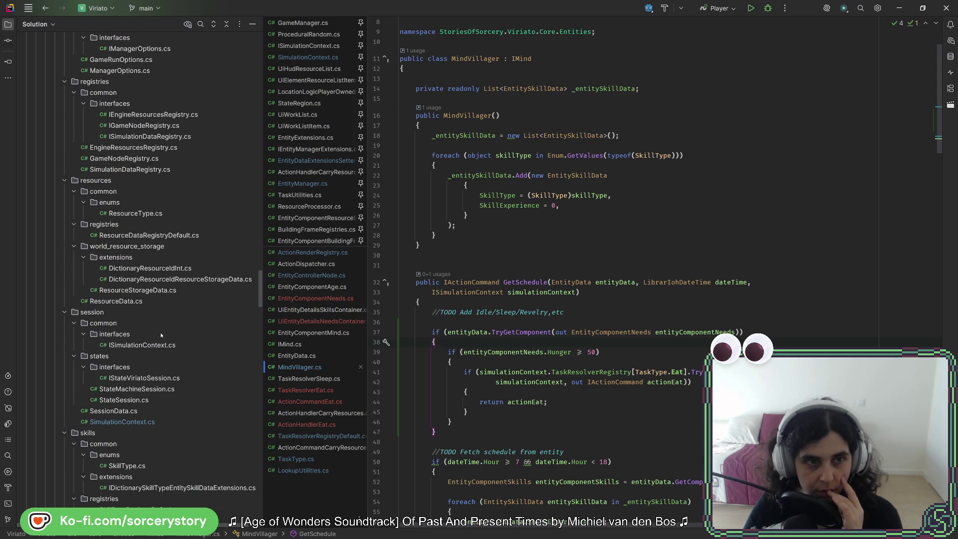
scroll(161, 335, down, 3)
scroll(161, 335, up, 10)
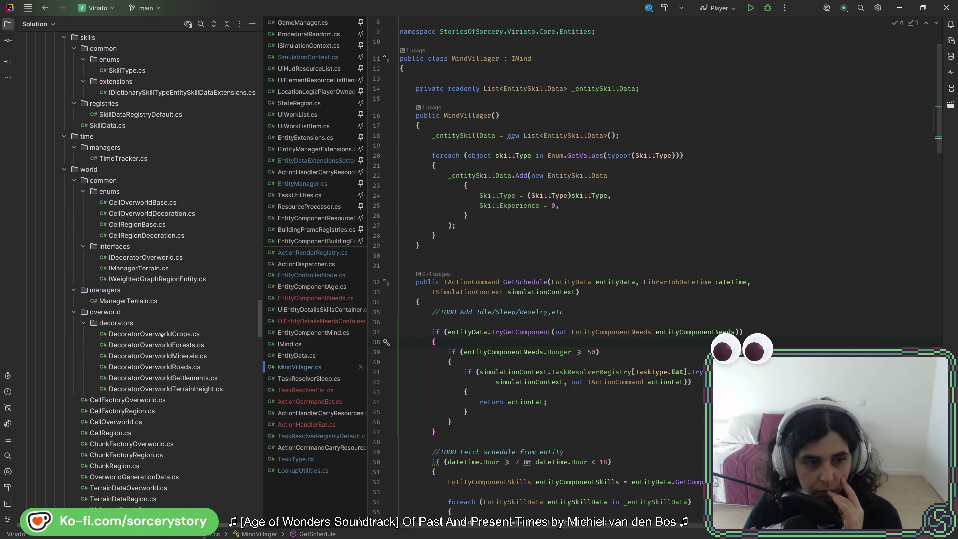
scroll(160, 338, up, 5)
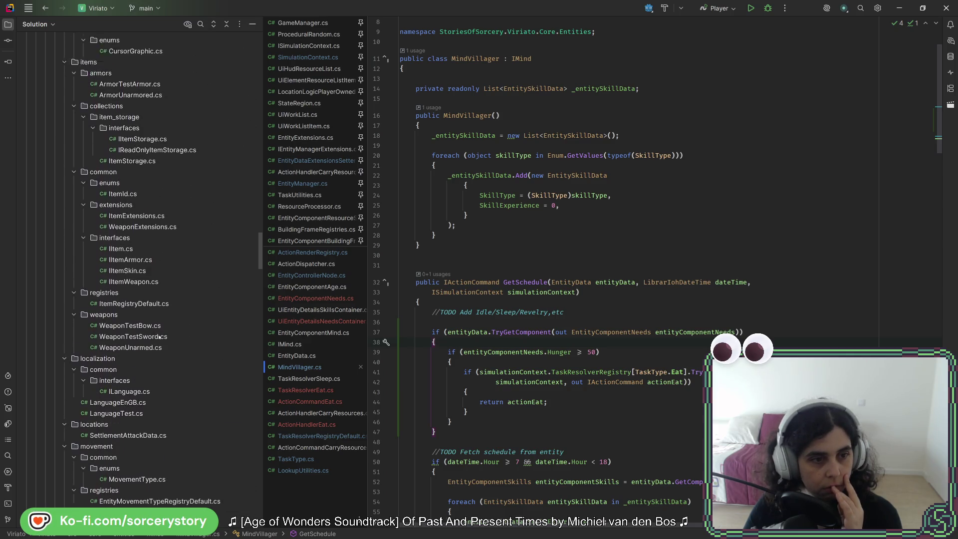
scroll(160, 337, up, 7)
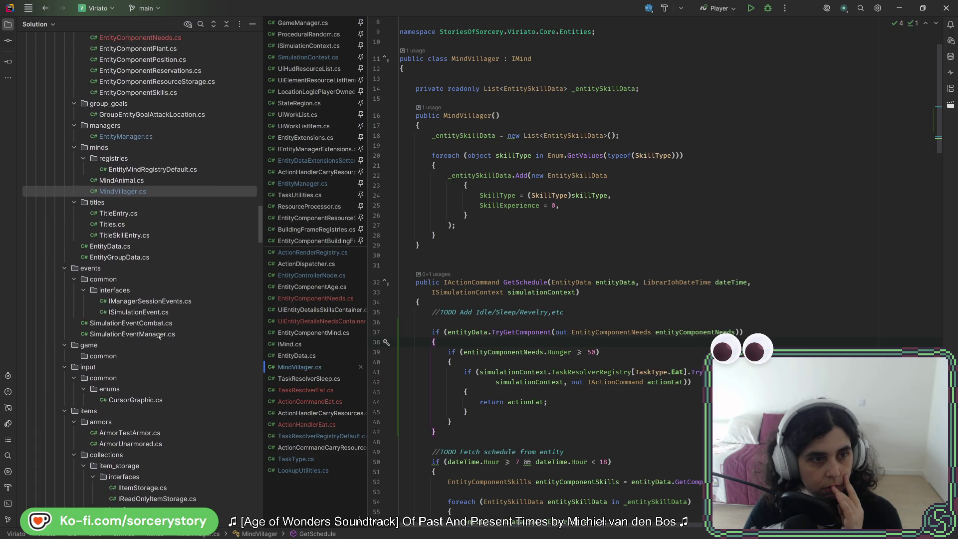
scroll(156, 337, up, 10)
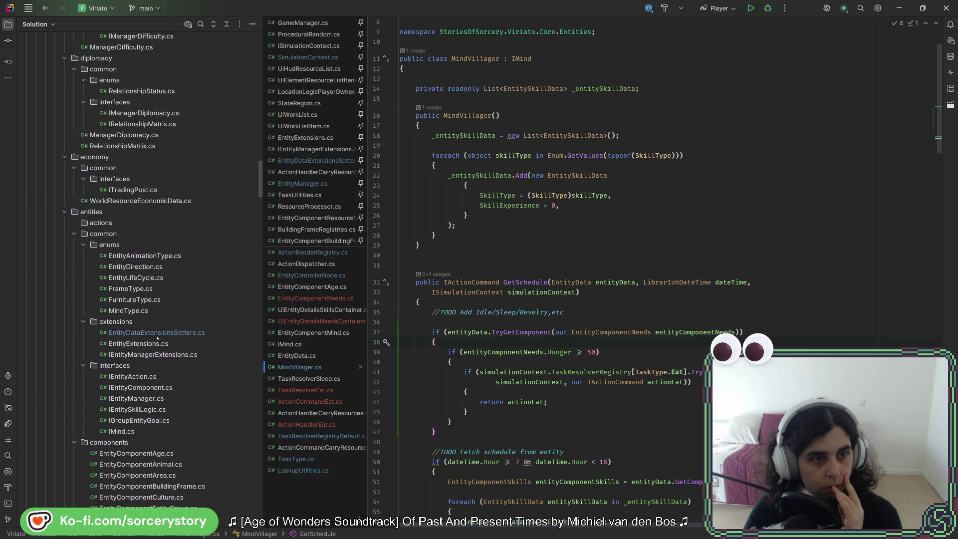
scroll(156, 338, up, 3)
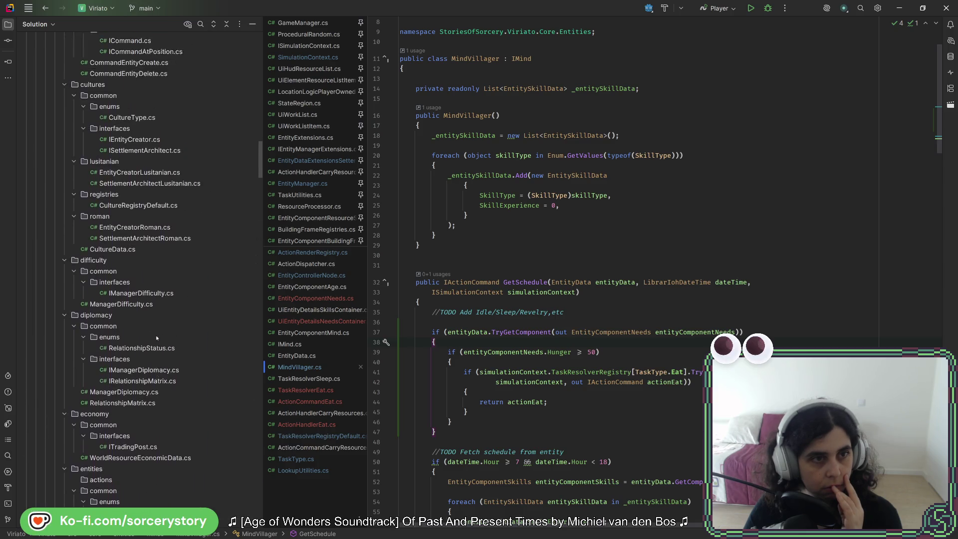
double_click(150, 279)
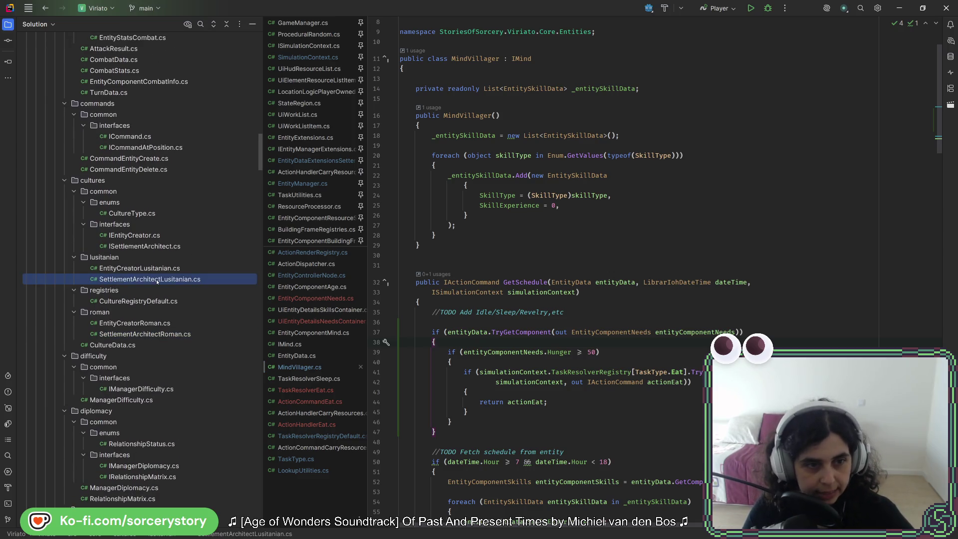
Scroll to CreateSettlement's TODO REMOVE block and select the Stone CreateResourcePile call.
scroll(602, 270, down, 20)
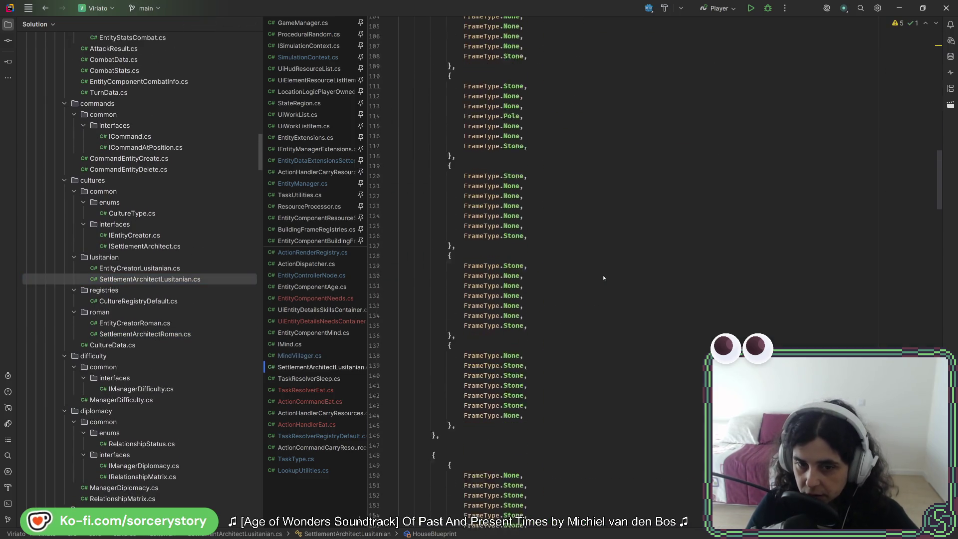
scroll(602, 283, down, 15)
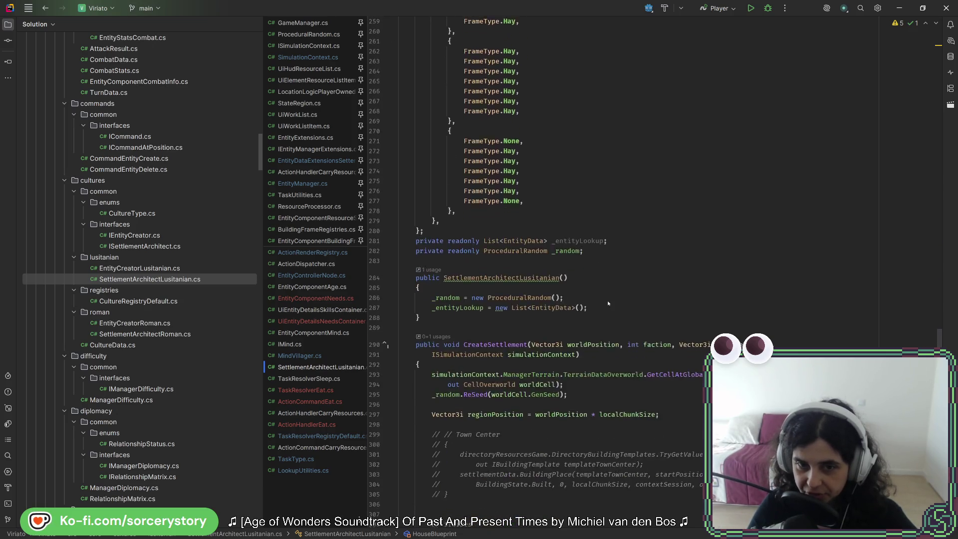
scroll(611, 342, up, 5)
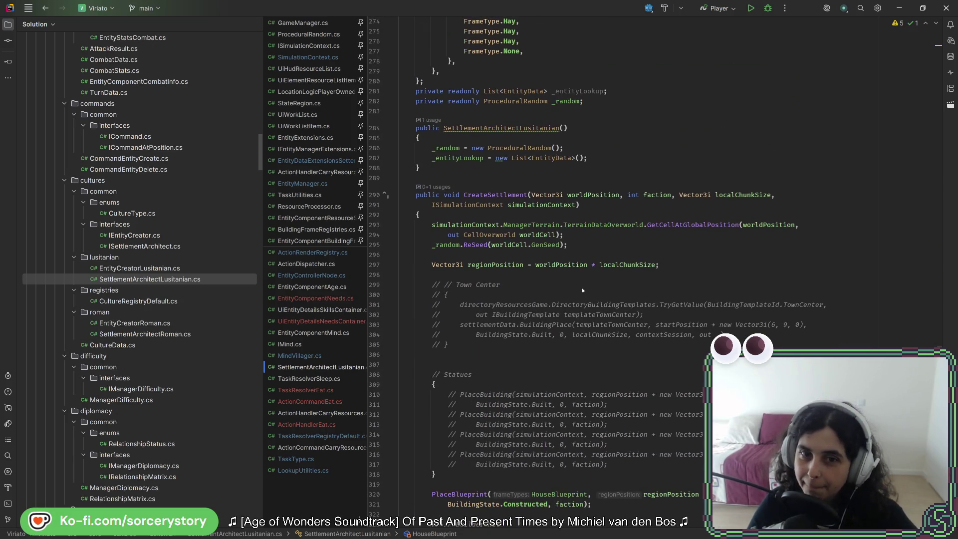
scroll(566, 335, down, 5)
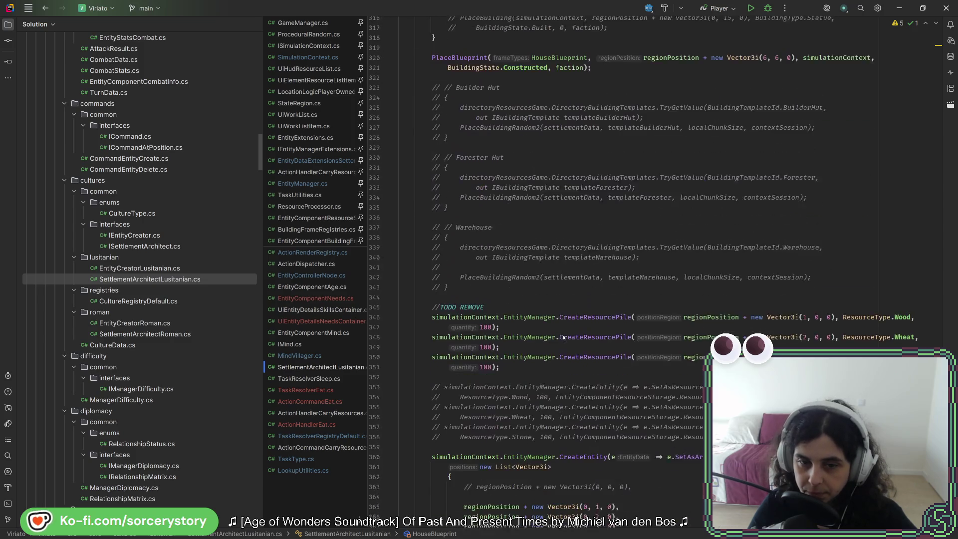
scroll(518, 331, down, 5)
drag(534, 325, 566, 304)
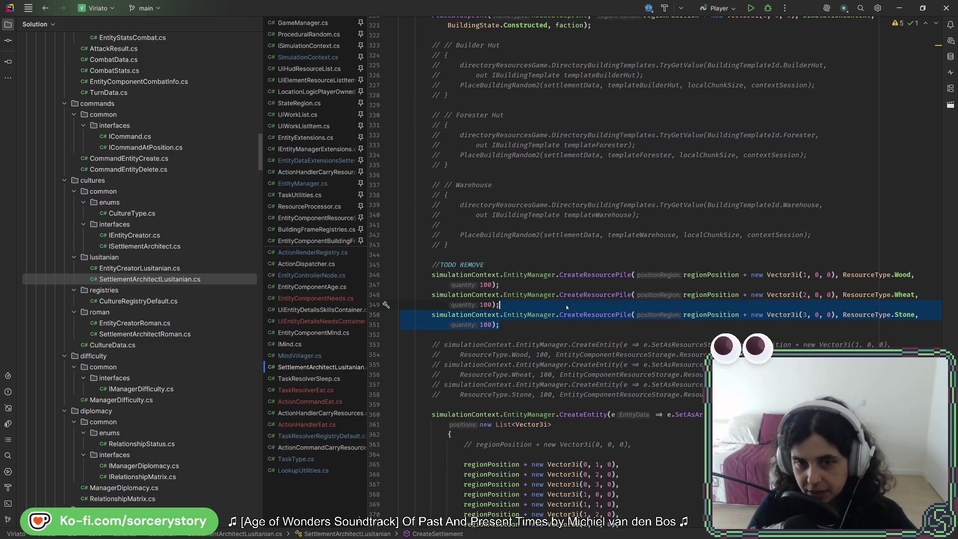
Duplicate the Stone pile call into a BreadAcorn pile of 100 at offset (0, 1, 0).
key(ctrl+d)
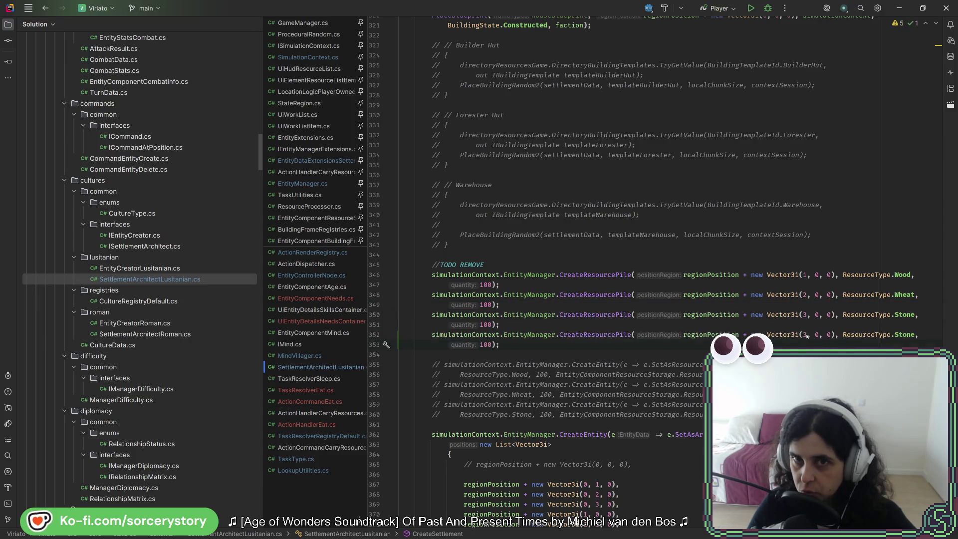
double_click(802, 335)
text(0)
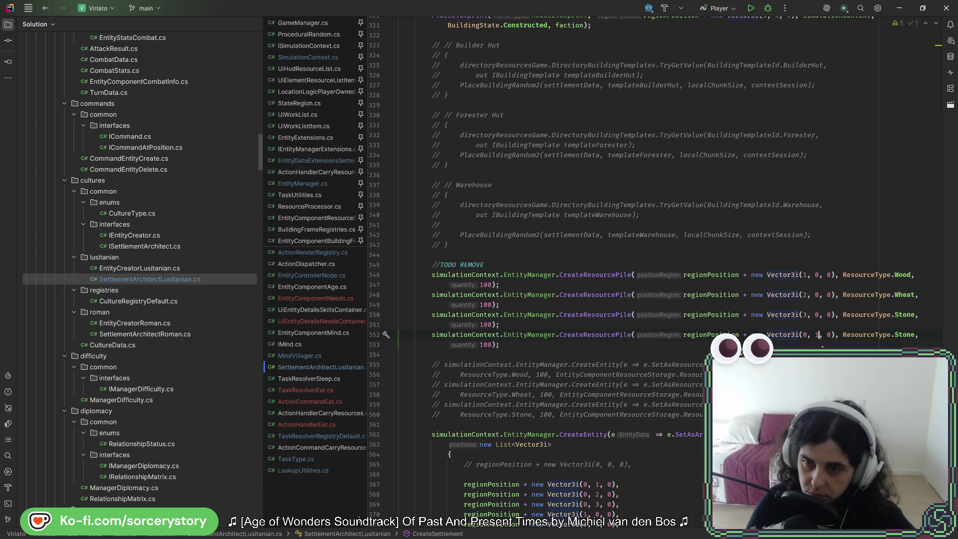
key(ctrl+Right)
key(ctrl+Right)
key(ctrl+Right)
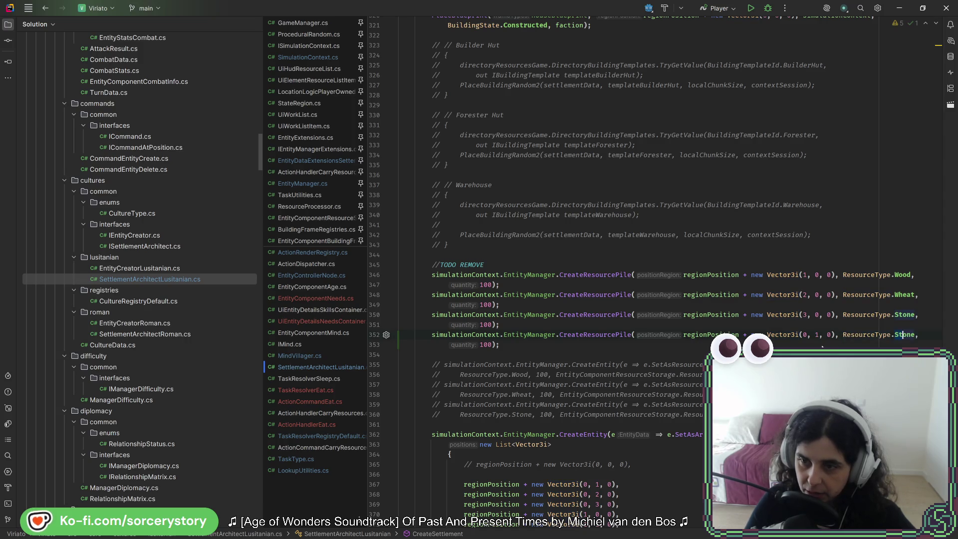
text(Bre)
key(Return)
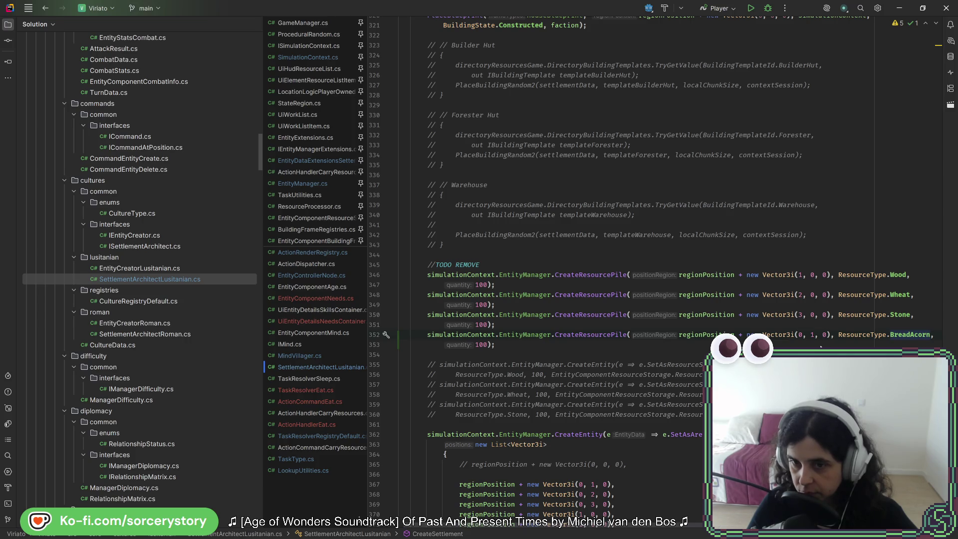
key(Down)
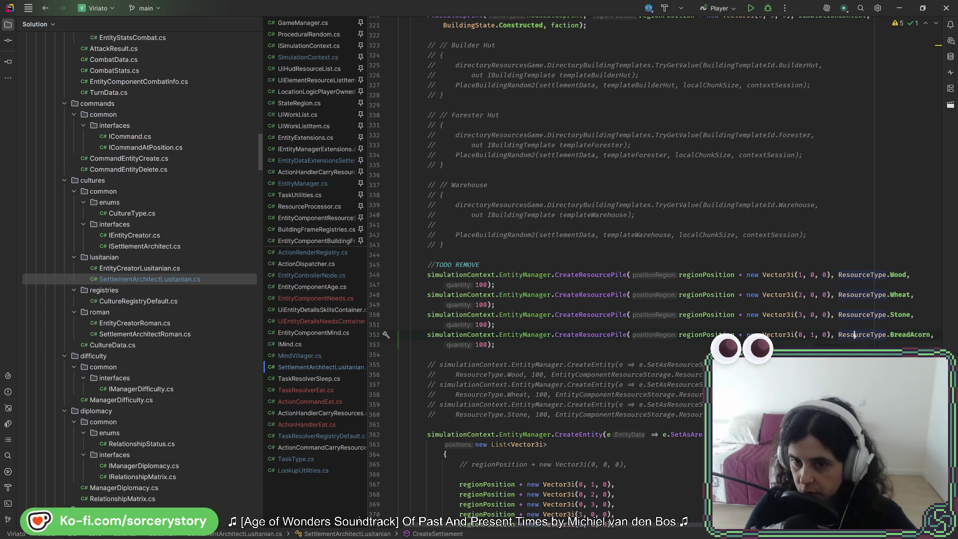
Reformat the edited code and place the caret at the end of the BreadAcorn call.
key(ctrl+alt+l)
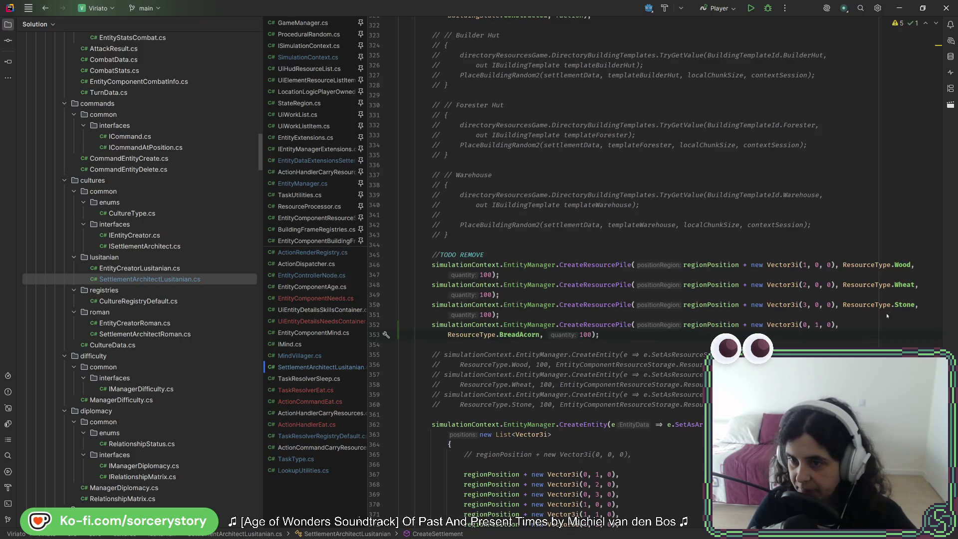
key(ctrl+alt+l)
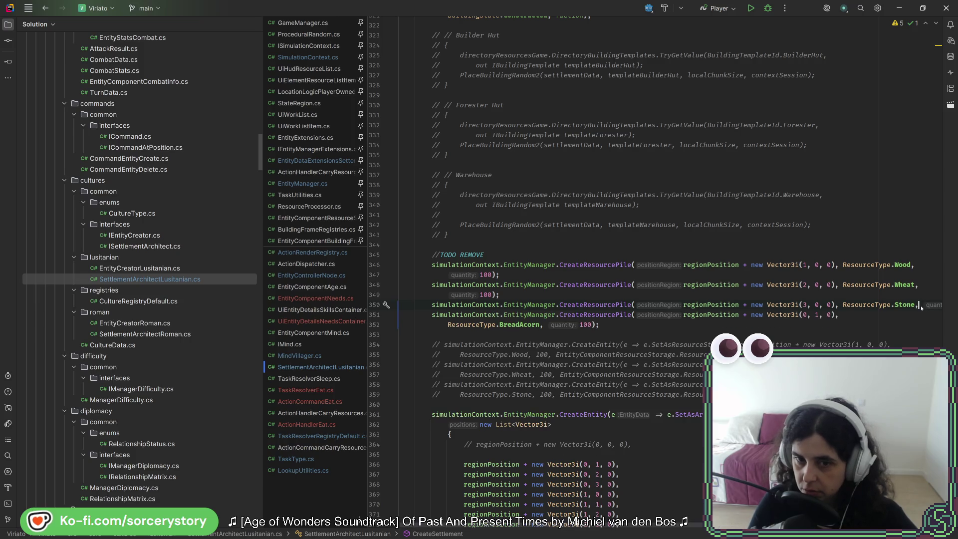
text(100);)
click(666, 334)
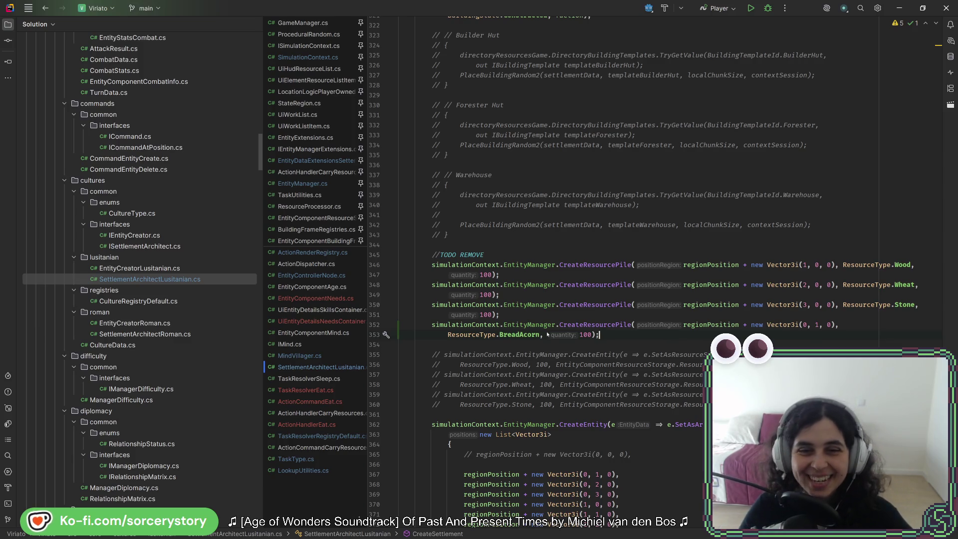
click(667, 333)
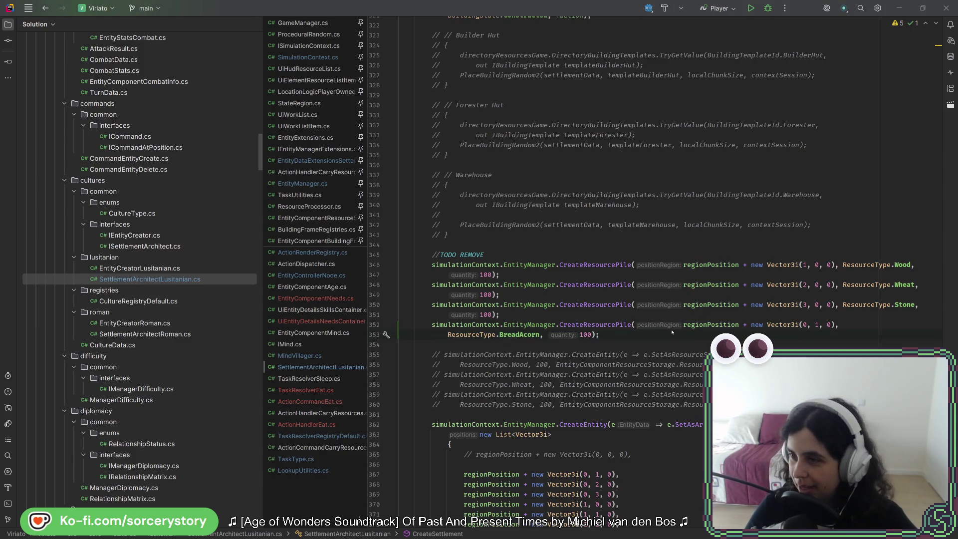
Run the project from Godot and start a New Game at the player settlement.
key(alt+Tab)
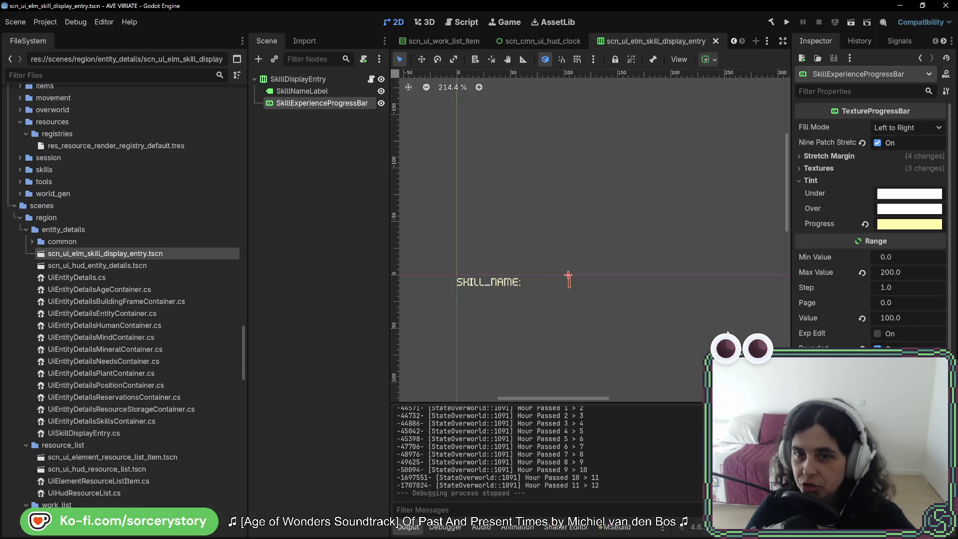
click(788, 24)
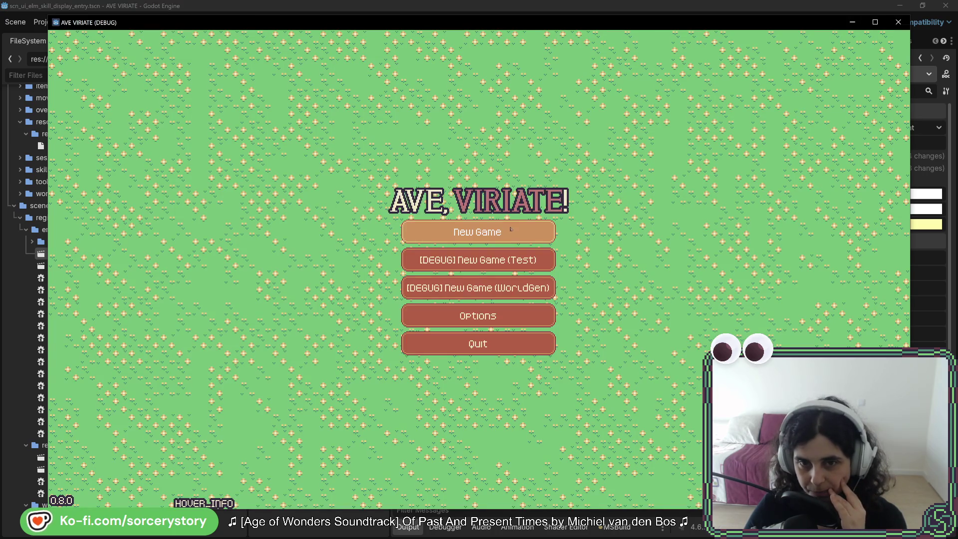
click(510, 229)
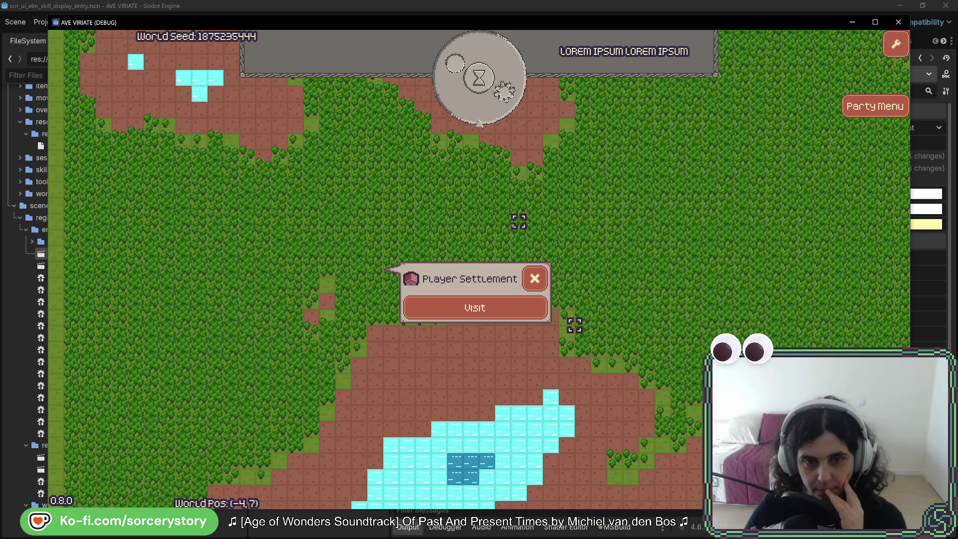
click(474, 305)
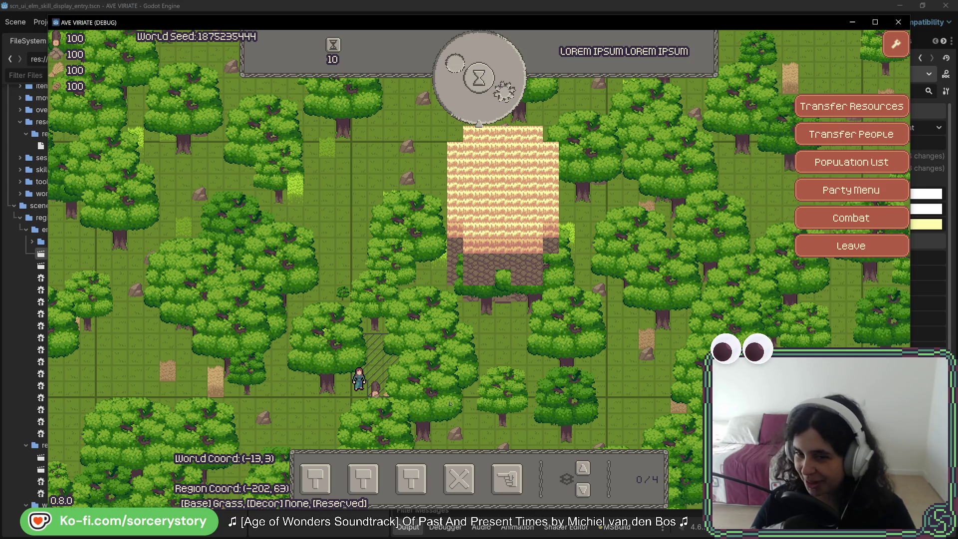
Inspect a map tile, bring up villager orders, and pass in-game time to Day 1, 10:00.
click(455, 365)
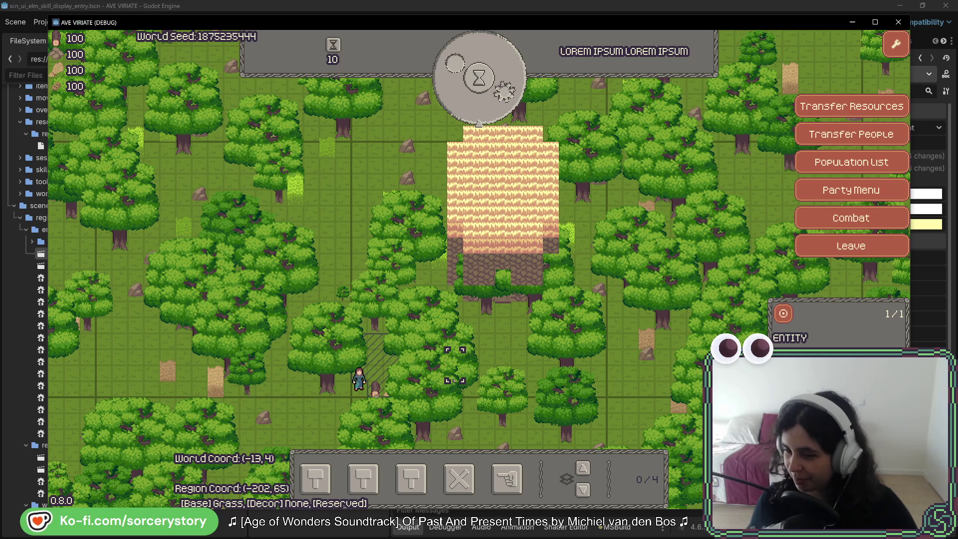
key(Escape)
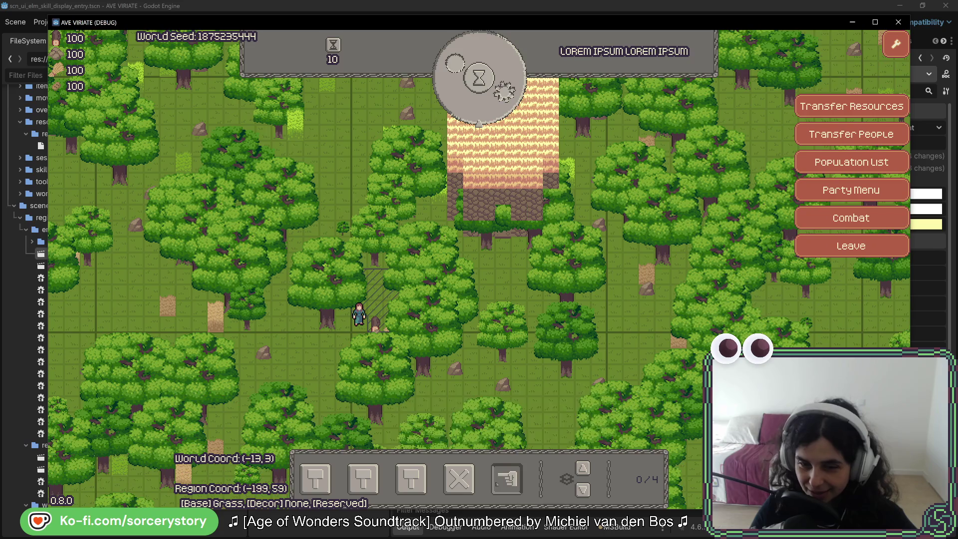
click(507, 479)
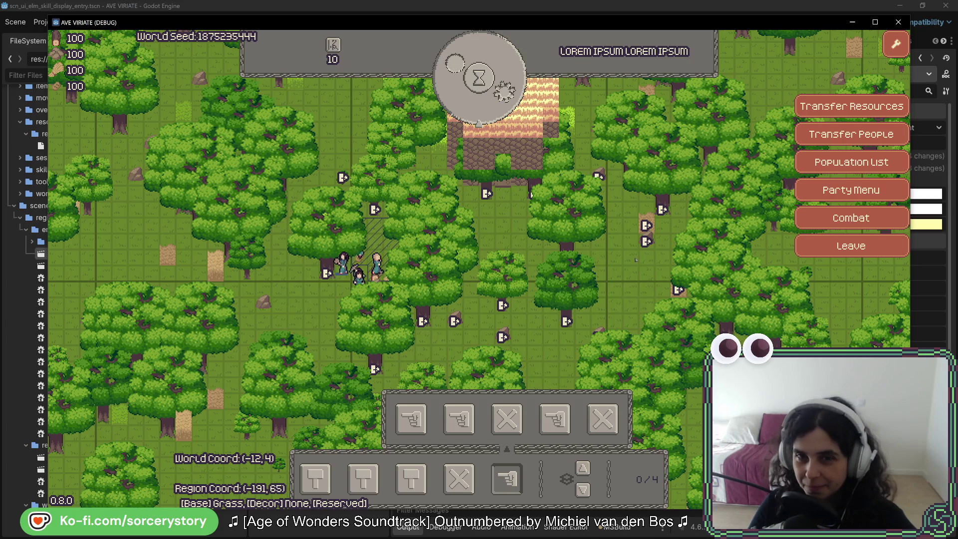
click(499, 102)
click(500, 102)
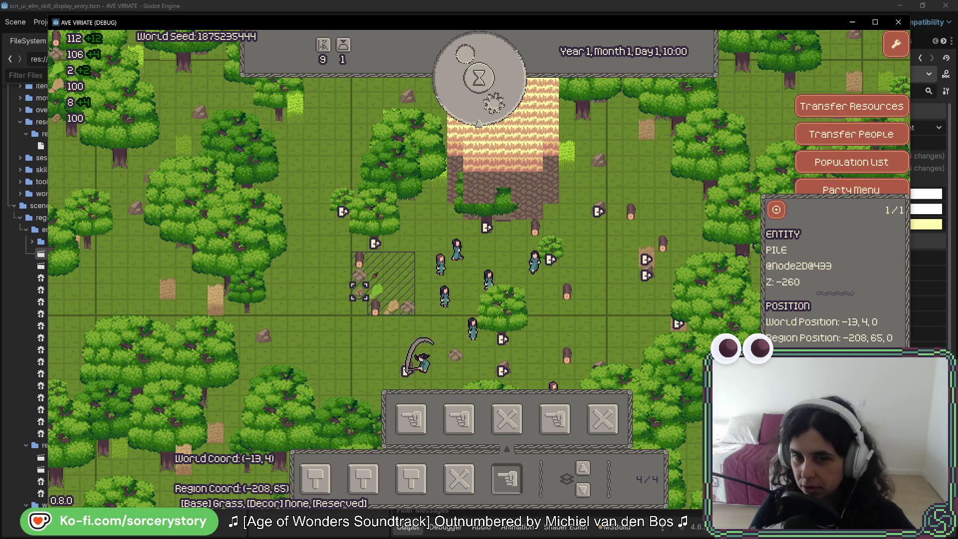
Close the pile's info panel and place two copies of a building, one below the town centre.
key(Escape)
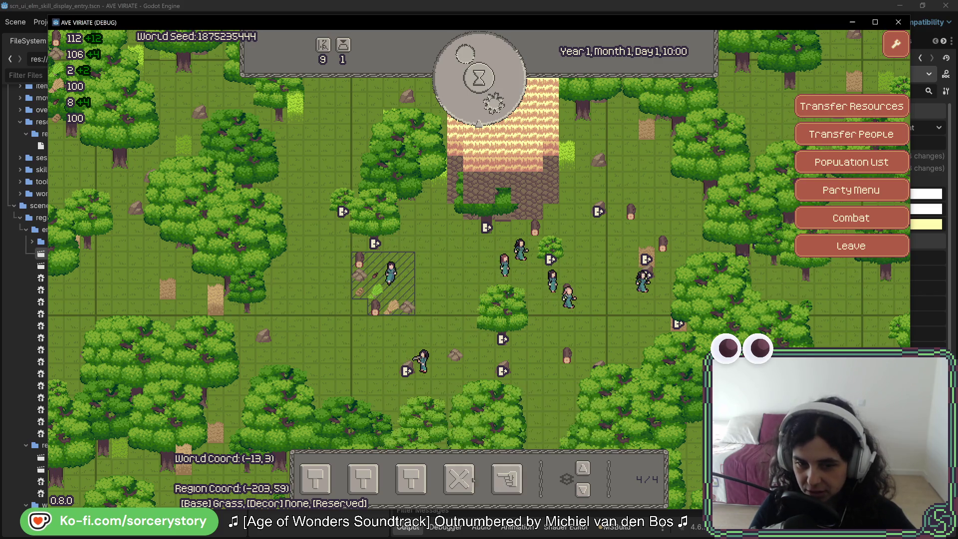
click(410, 479)
click(462, 427)
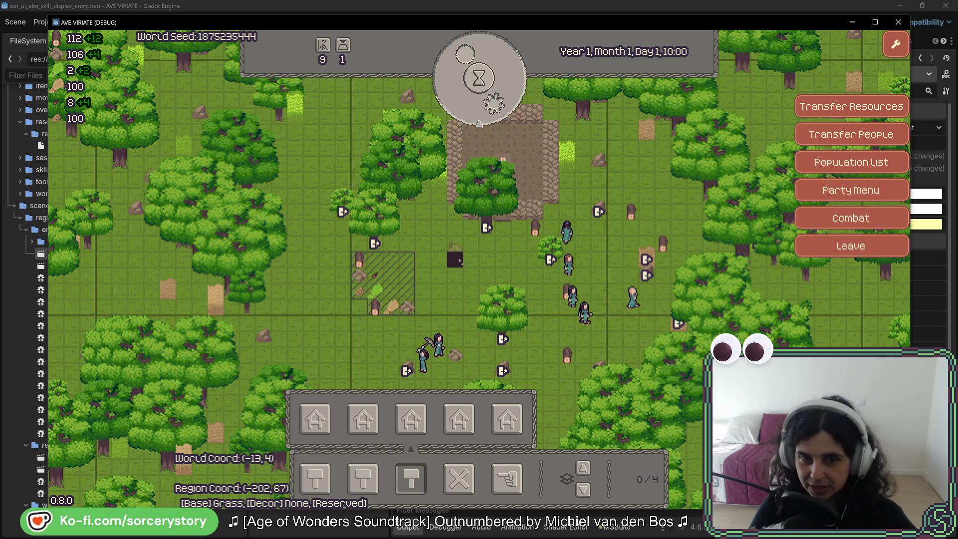
click(507, 421)
click(535, 264)
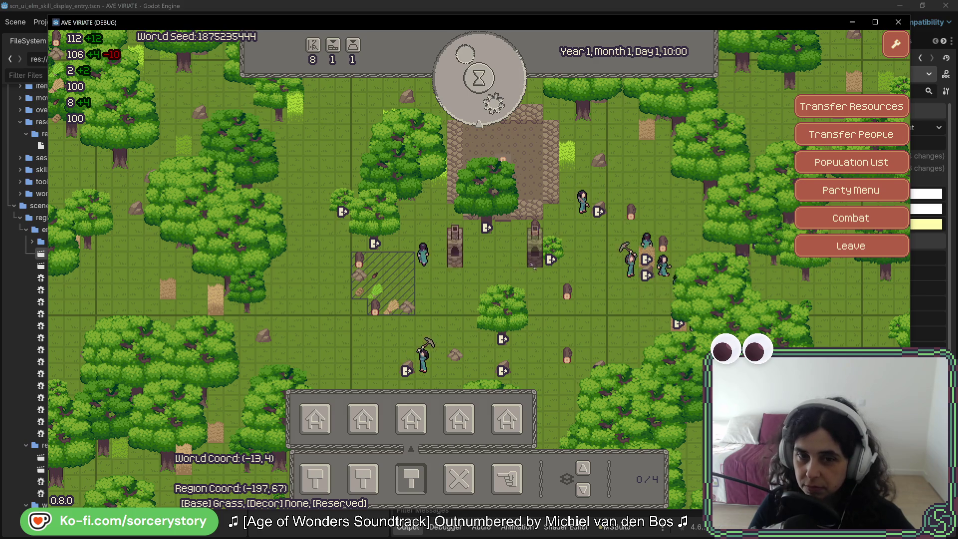
click(503, 151)
Pass fourteen in-game hours with the hourglass dial to reach Day 2, 02:00.
click(491, 94)
click(491, 95)
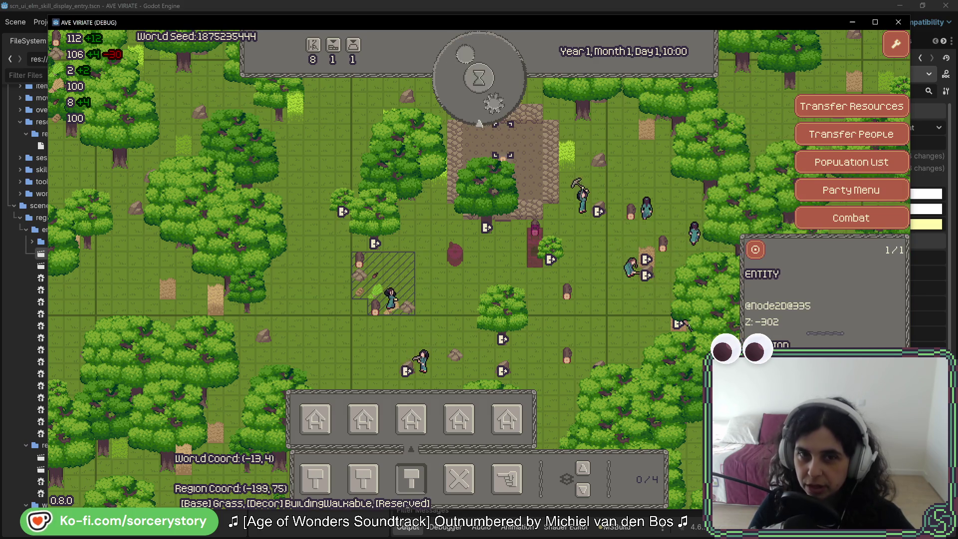
click(491, 95)
click(491, 95)
click(491, 95)
click(491, 95)
click(491, 95)
click(491, 95)
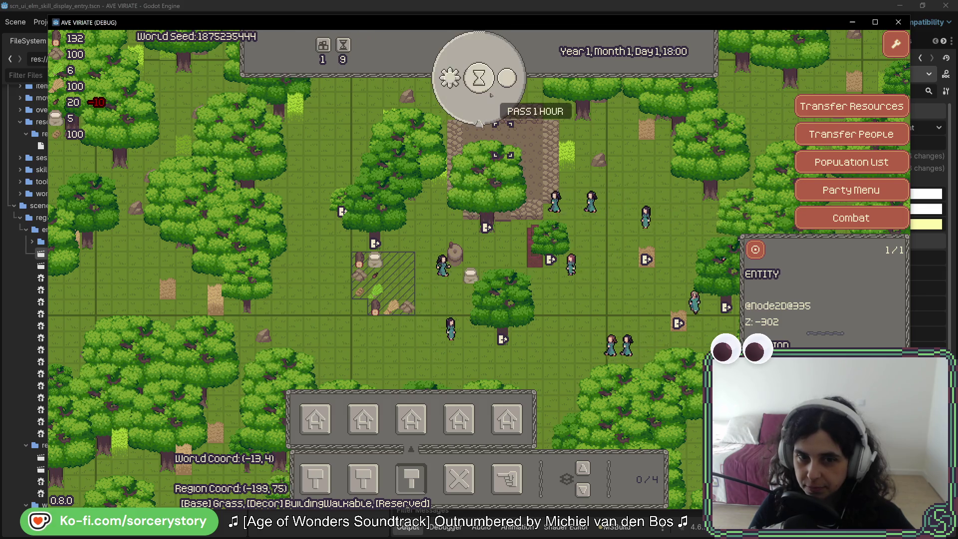
click(491, 94)
click(491, 95)
click(491, 95)
click(490, 94)
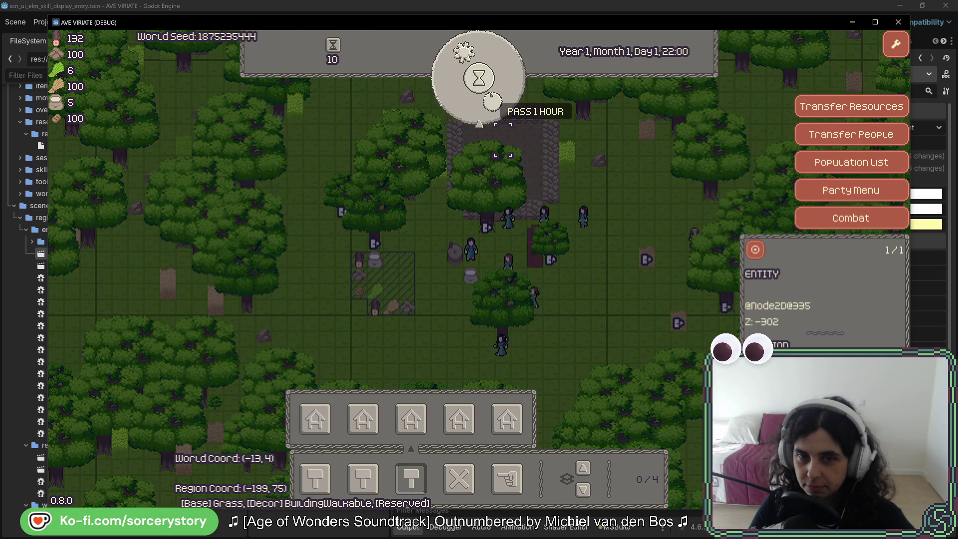
click(491, 95)
click(490, 95)
click(491, 95)
click(491, 95)
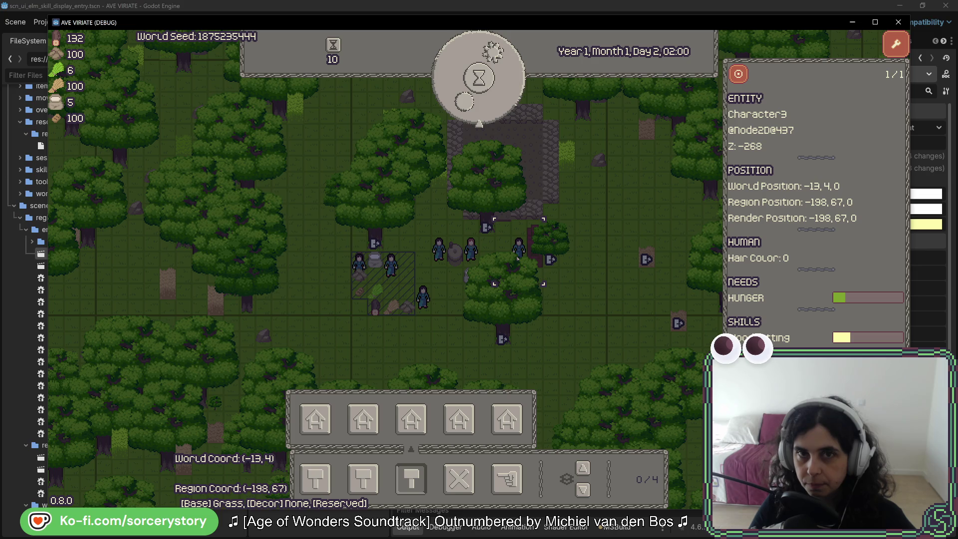
Advance the clock, then check Character6's and Character8's hunger levels.
click(479, 77)
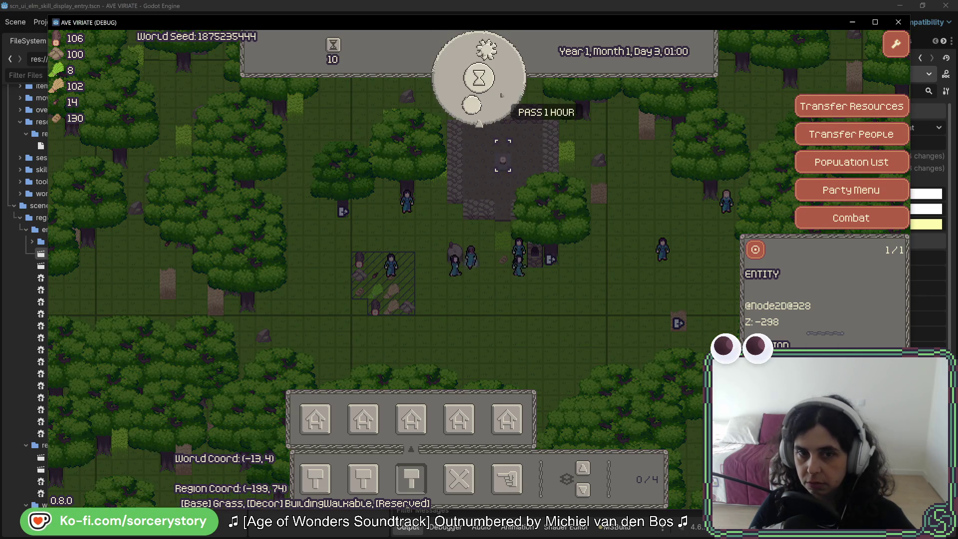
click(579, 267)
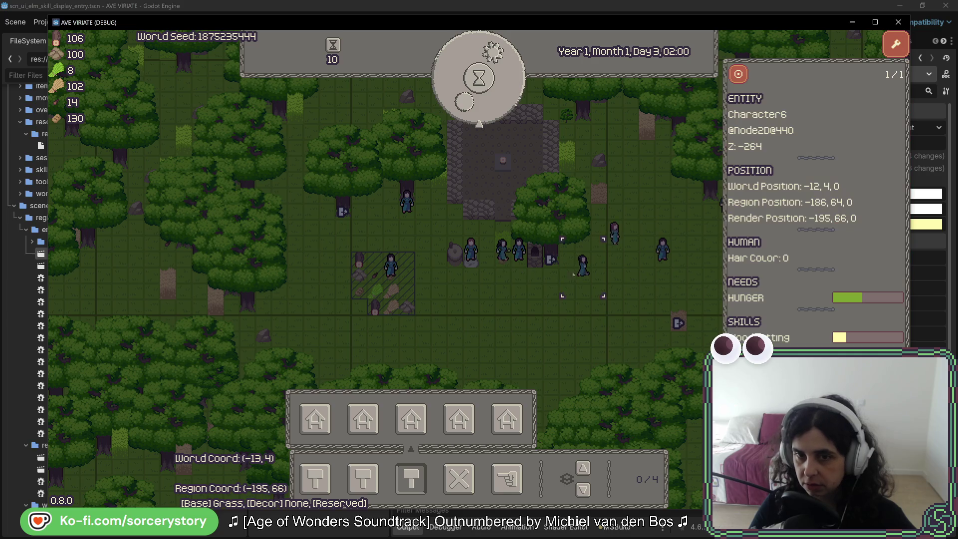
click(591, 272)
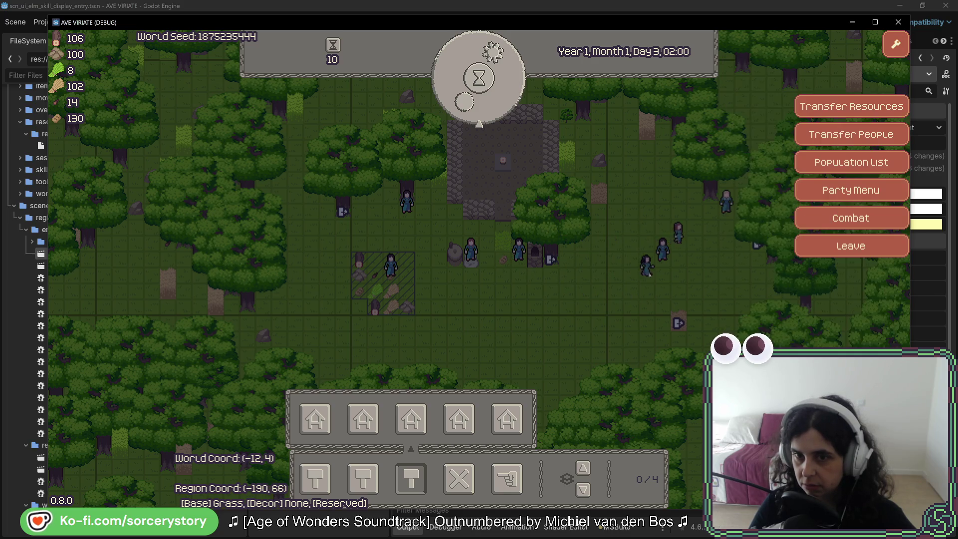
click(661, 254)
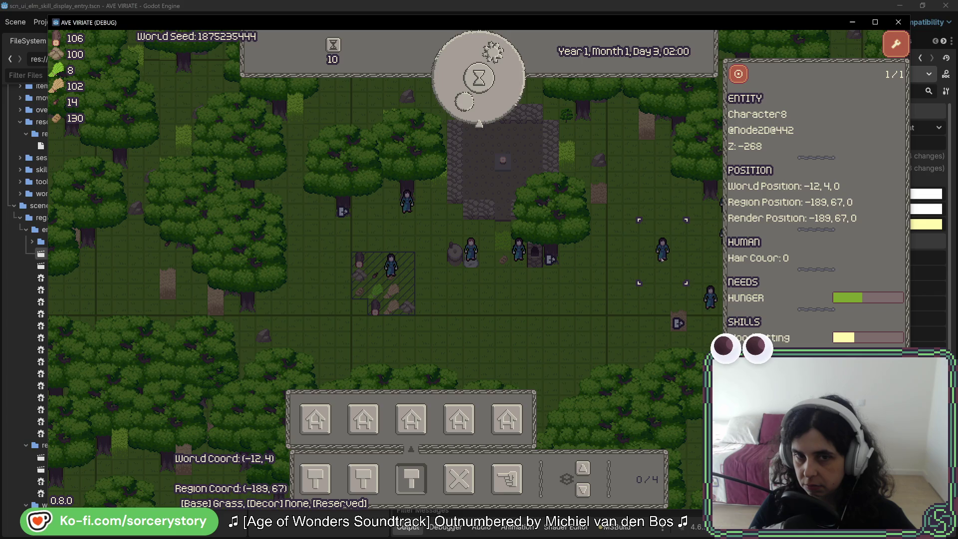
click(642, 206)
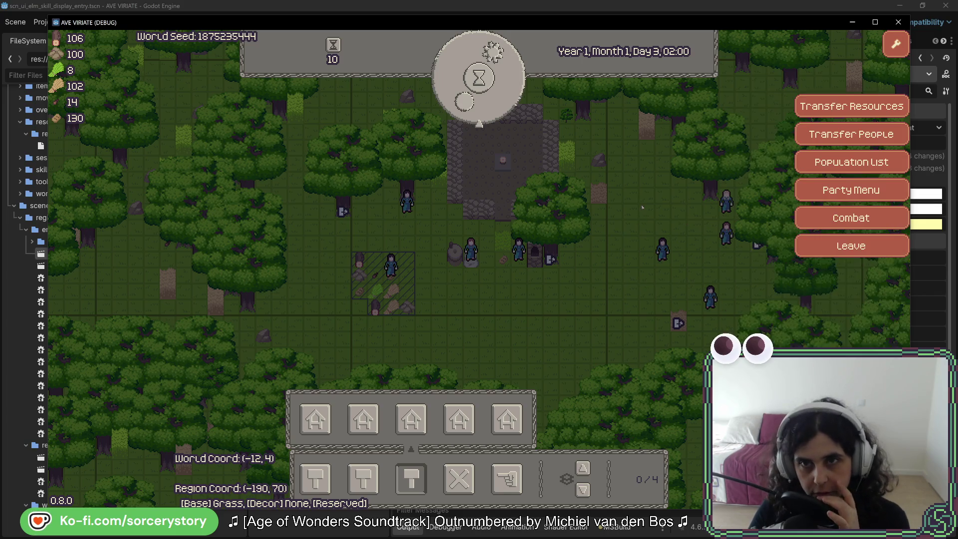
Pass five more hours to Day 3, 07:00 and inspect the stored resource pile.
click(491, 114)
click(491, 114)
click(491, 113)
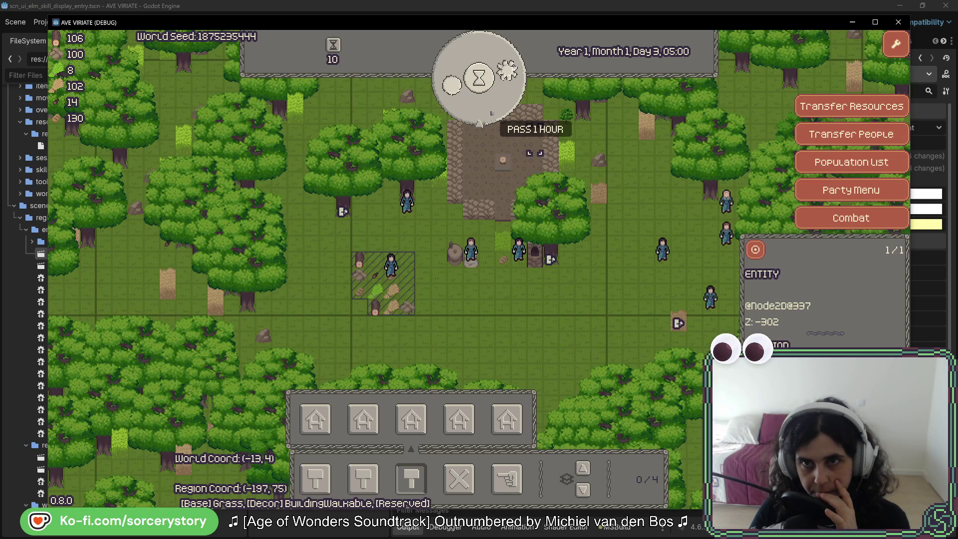
click(491, 114)
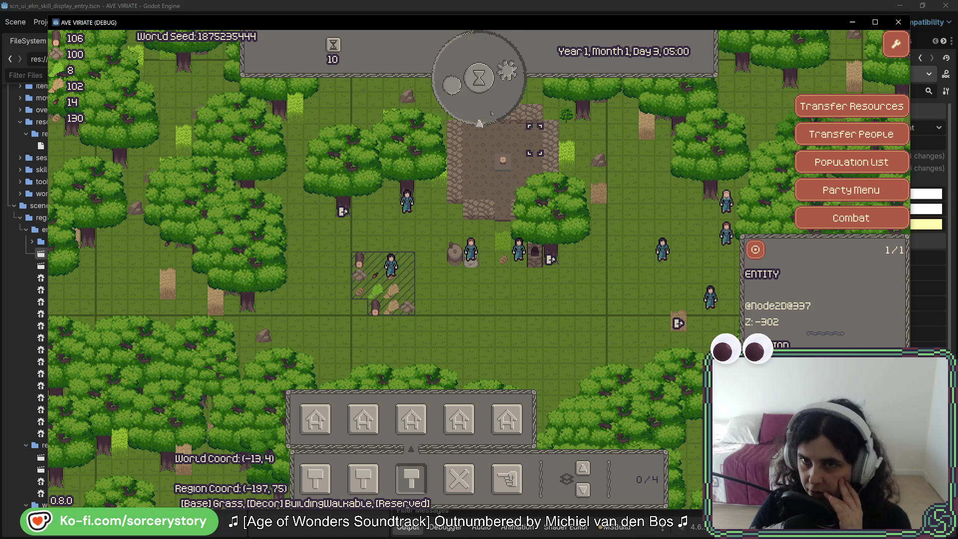
click(491, 113)
click(359, 291)
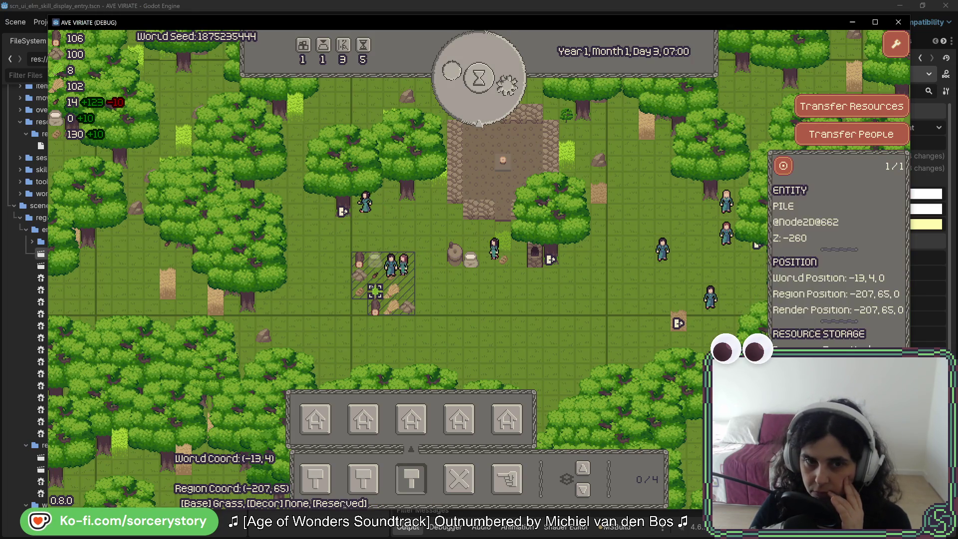
Pass four in-game hours with the hourglass dial.
click(486, 139)
click(491, 120)
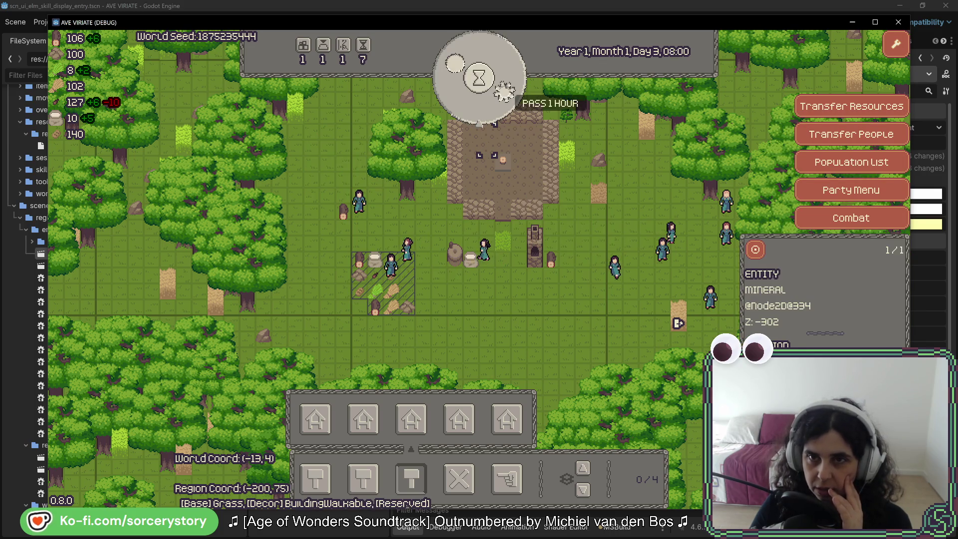
click(505, 87)
click(506, 86)
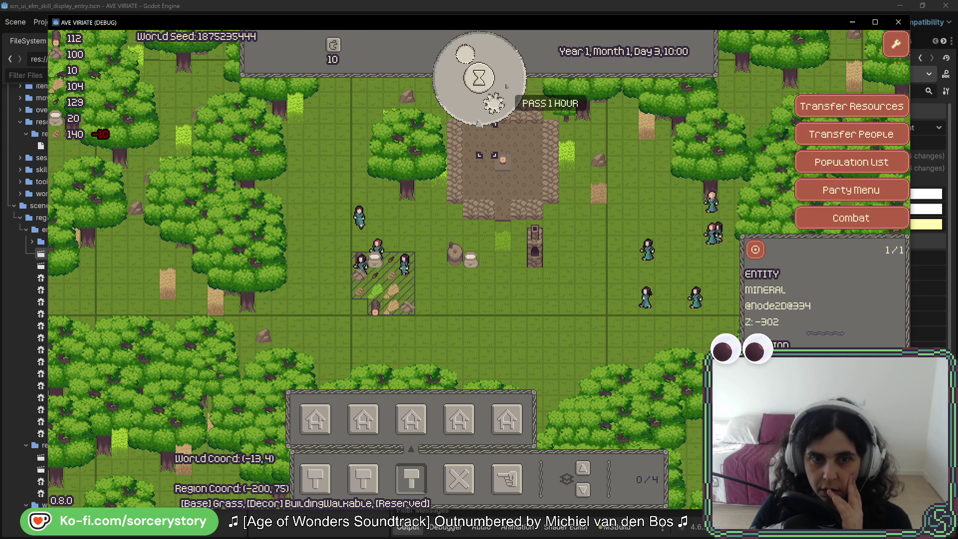
Inspect the building plot and a plaza tile, reach 11:00, then check and close the pile details.
click(359, 286)
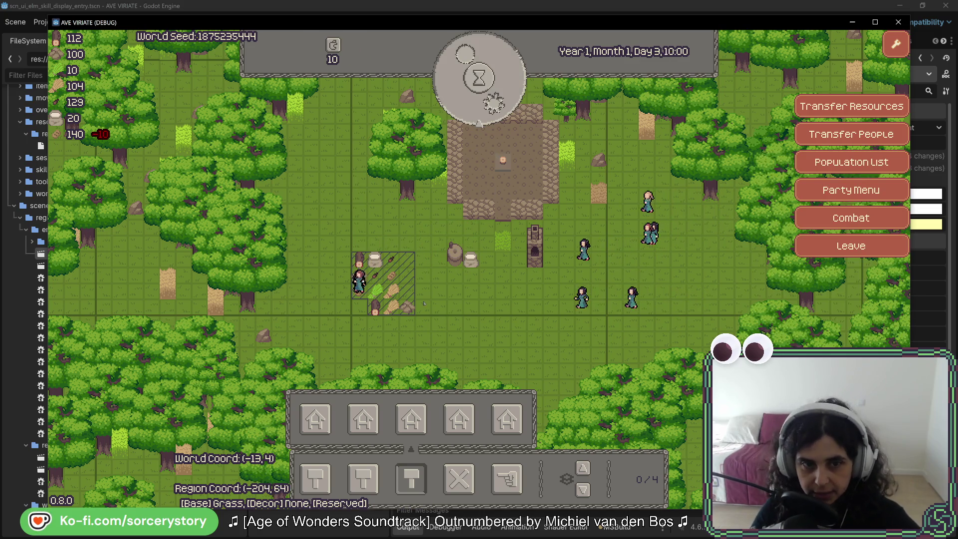
click(454, 171)
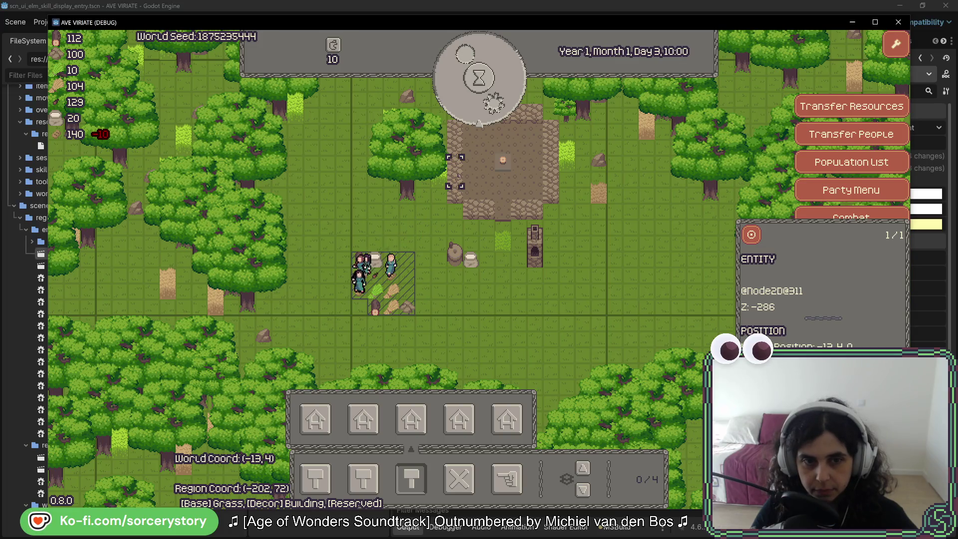
click(470, 155)
click(493, 104)
click(358, 288)
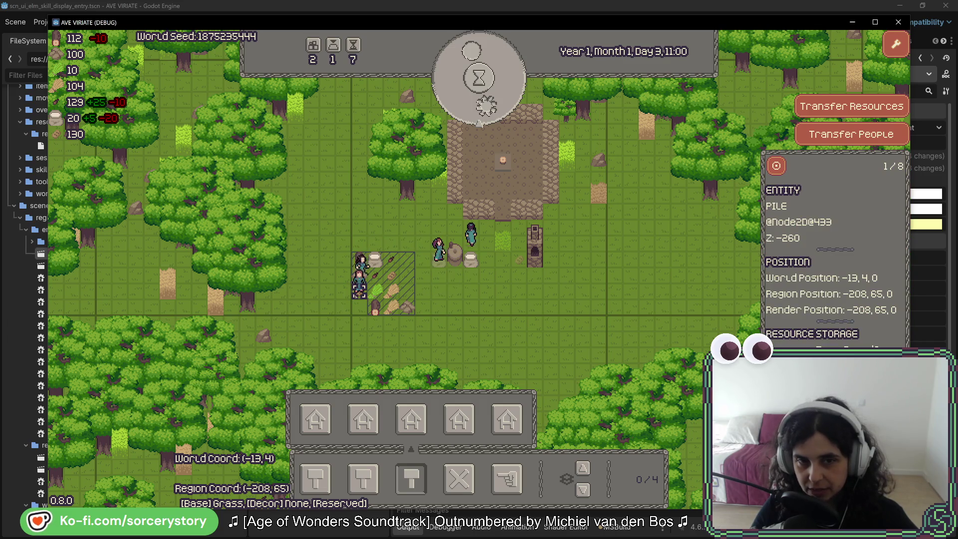
click(455, 297)
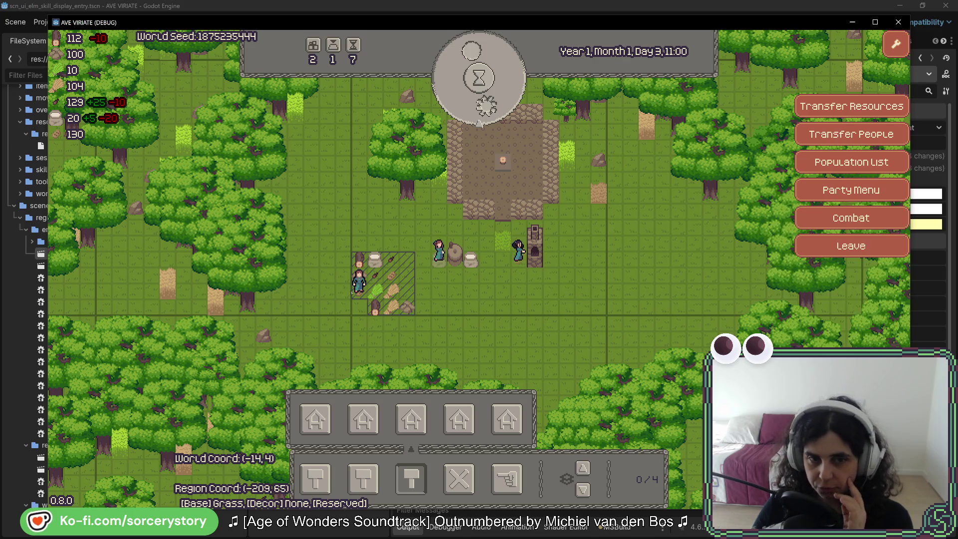
click(358, 289)
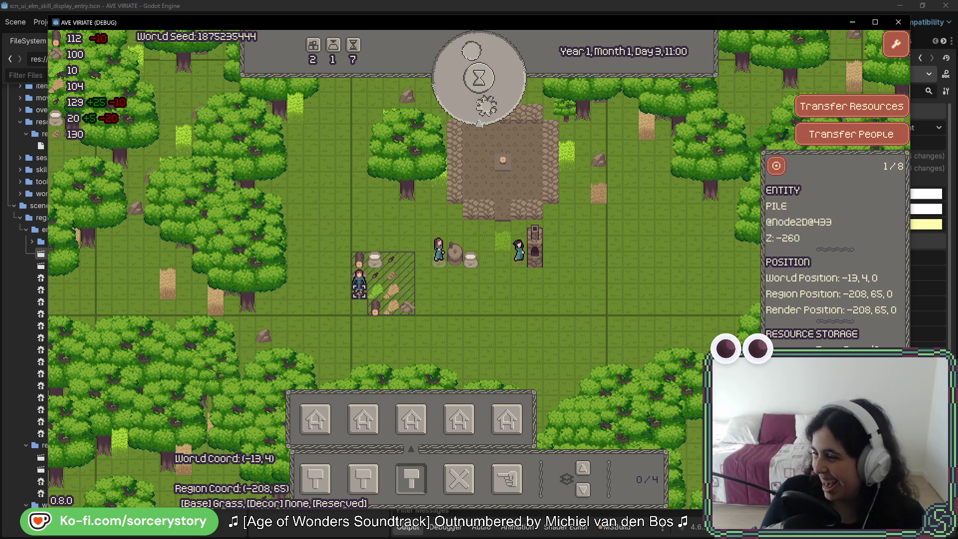
key(Escape)
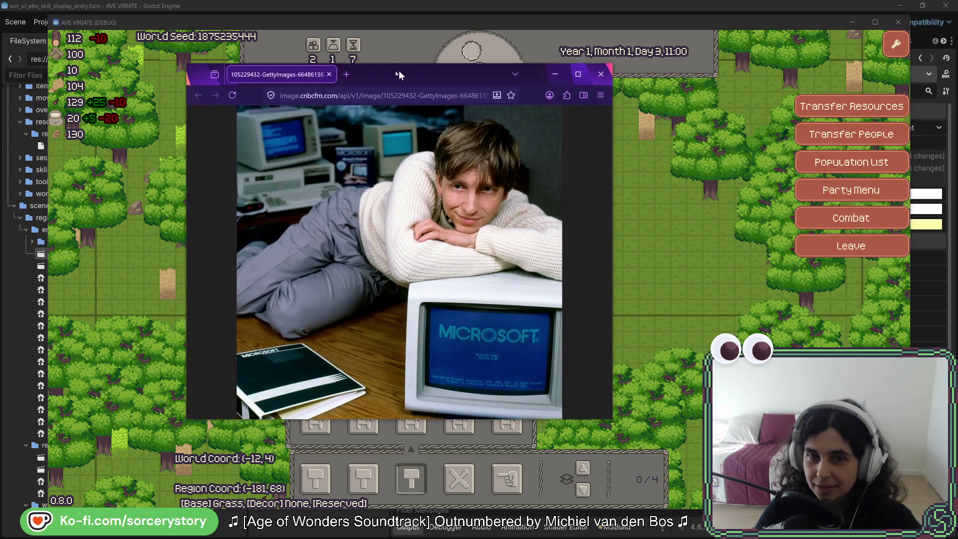
Enlarge the photo window over the game, later dragging it off to the right to reveal the map.
drag(399, 70, 388, 71)
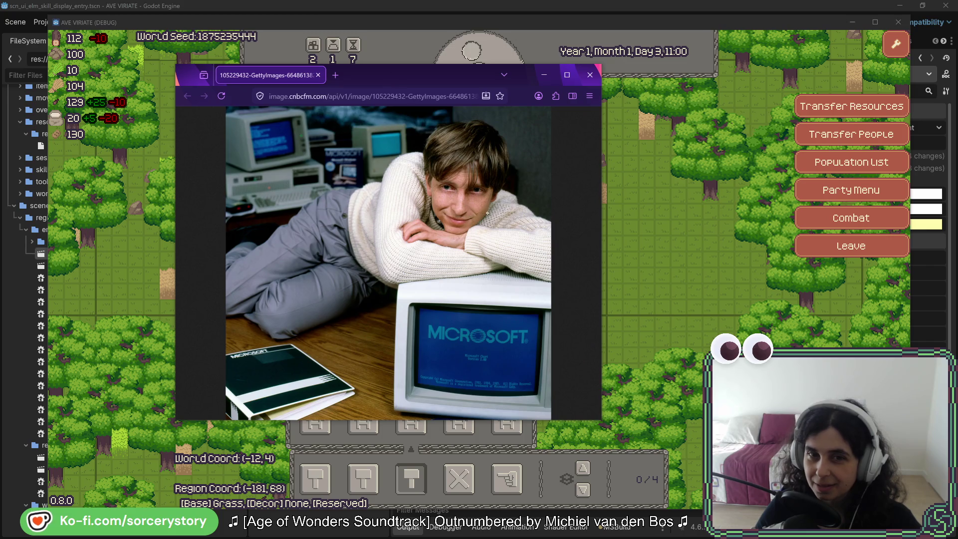
mouse_move(602, 421)
mouse_down()
mouse_move(642, 482)
mouse_move(672, 500)
mouse_up()
drag(672, 66, 730, 26)
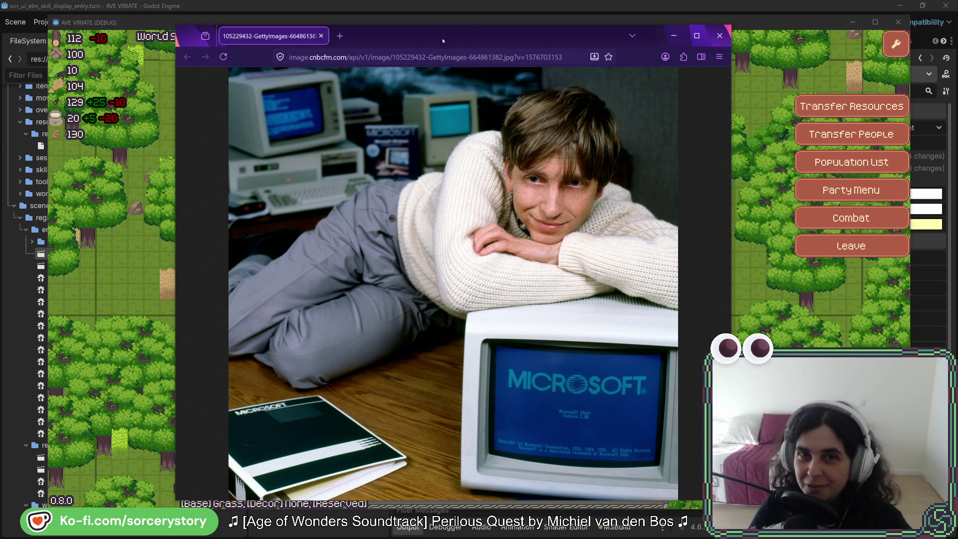
drag(435, 36, 957, 30)
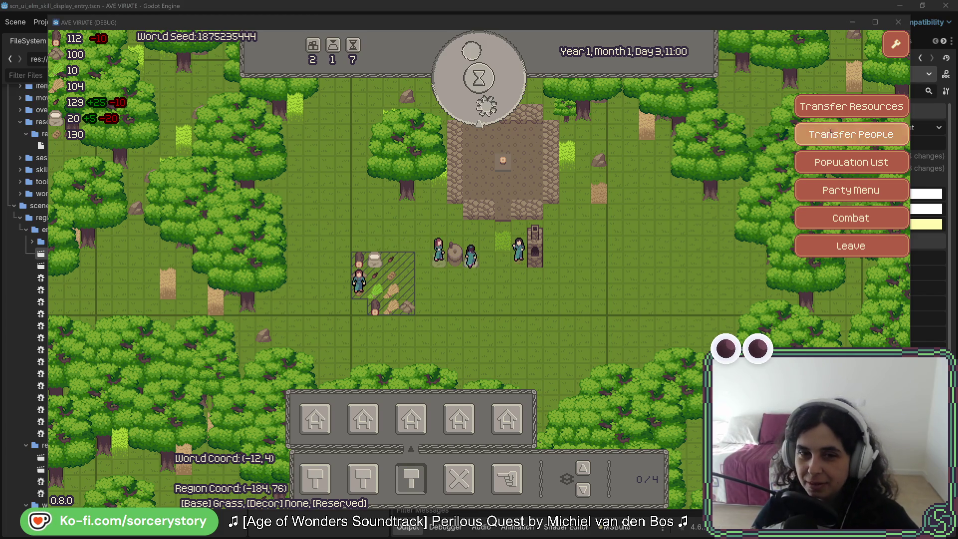
Give the AVE VIRIATE (DEBUG) colony window focus again.
click(623, 293)
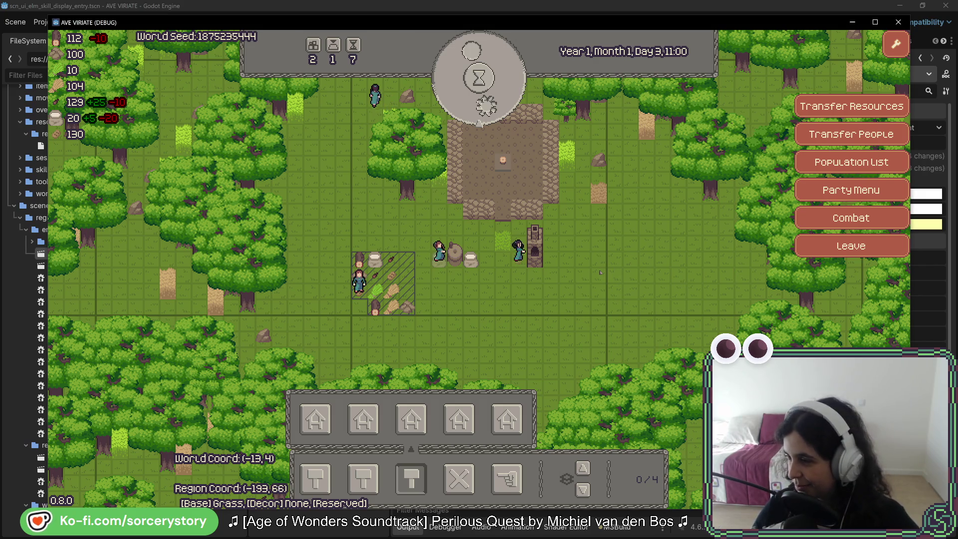
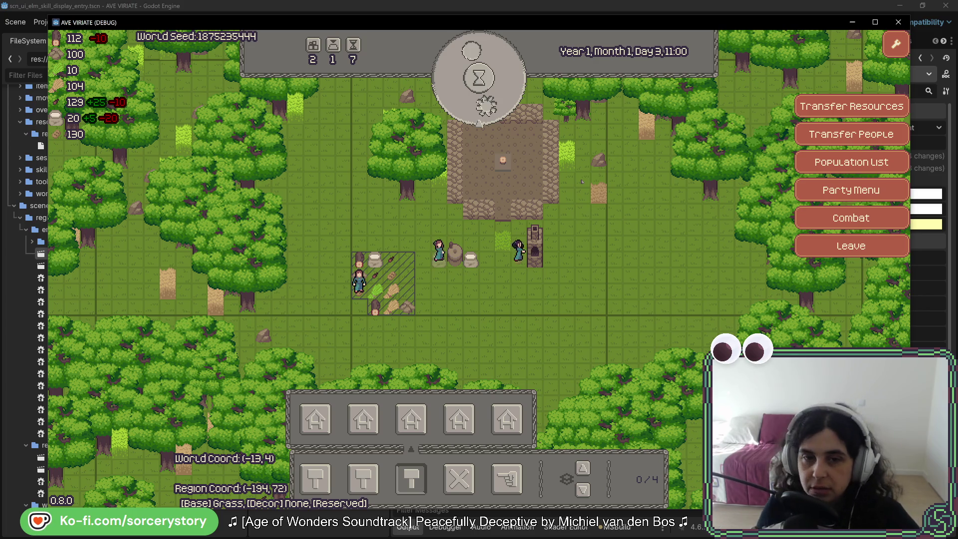
Advance the colony clock hour by hour from Day 3 11:00 toward evening.
click(505, 90)
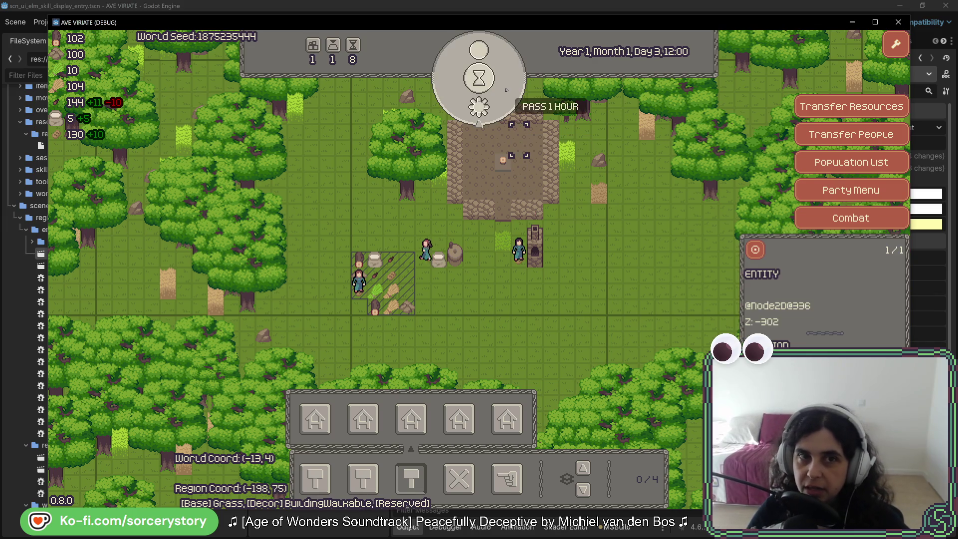
click(506, 89)
click(506, 90)
click(506, 90)
click(506, 89)
click(506, 90)
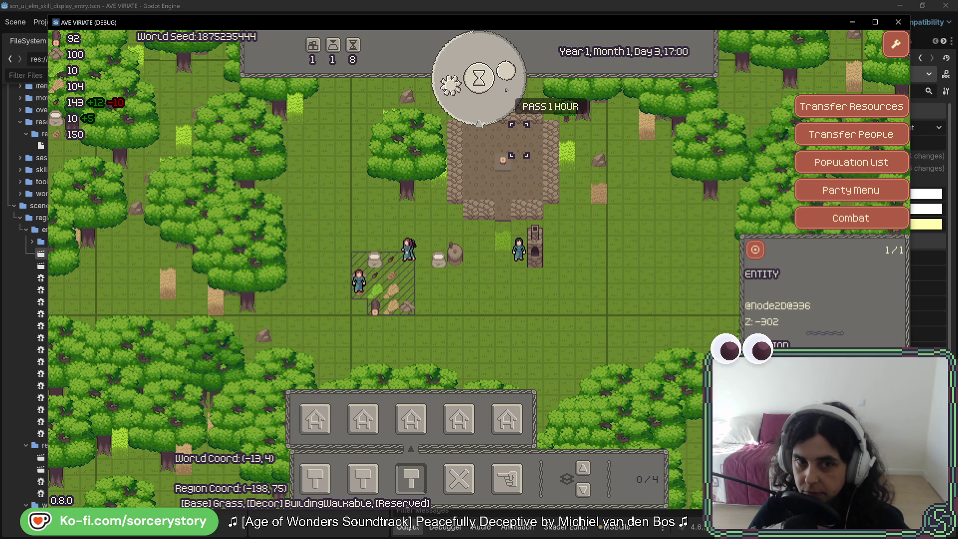
click(506, 90)
click(506, 89)
click(506, 89)
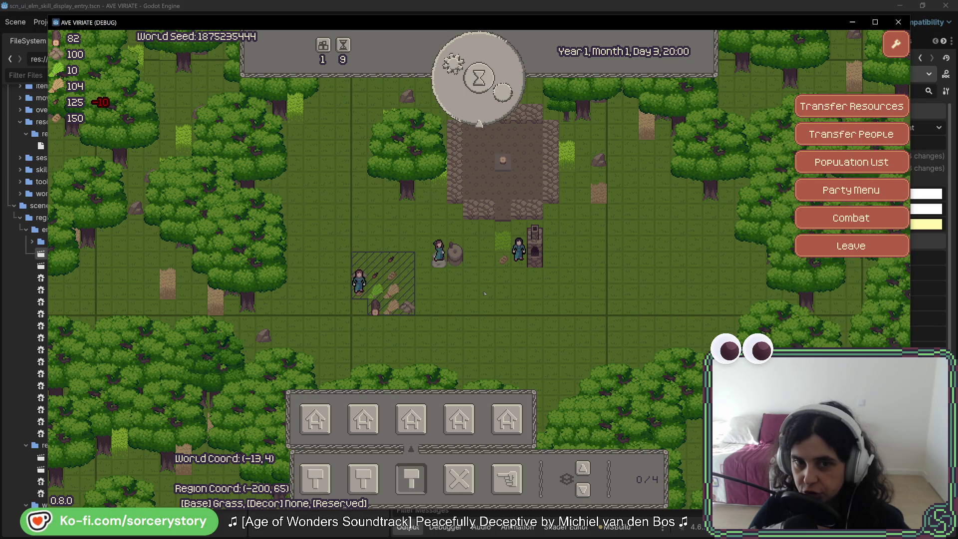
Keep passing hours through the night and past midnight to daylight on Day 4.
click(490, 92)
click(489, 91)
click(490, 91)
click(490, 92)
click(490, 91)
click(490, 91)
click(490, 91)
click(490, 91)
click(490, 91)
click(490, 91)
click(490, 92)
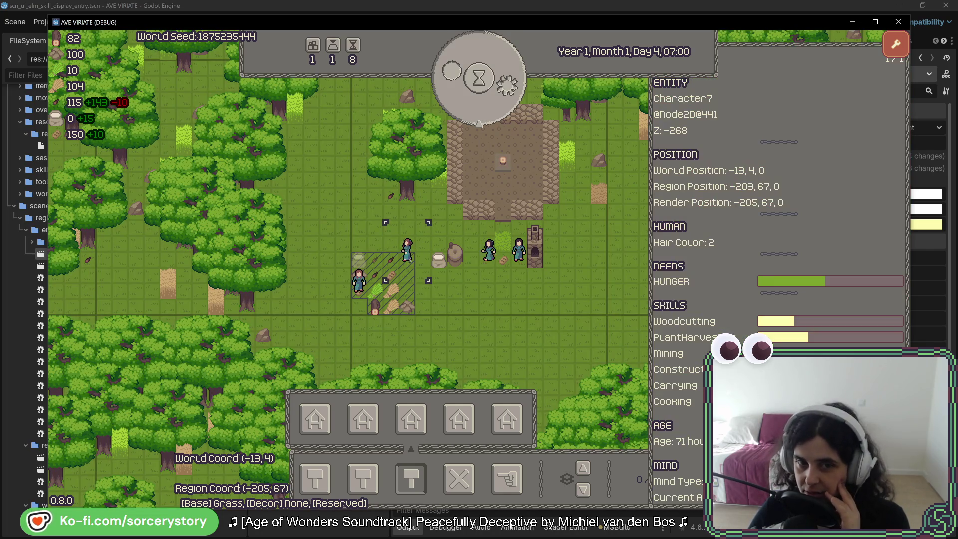
Select the settlement building and pass the remaining hours until Day 4 13:00.
click(462, 134)
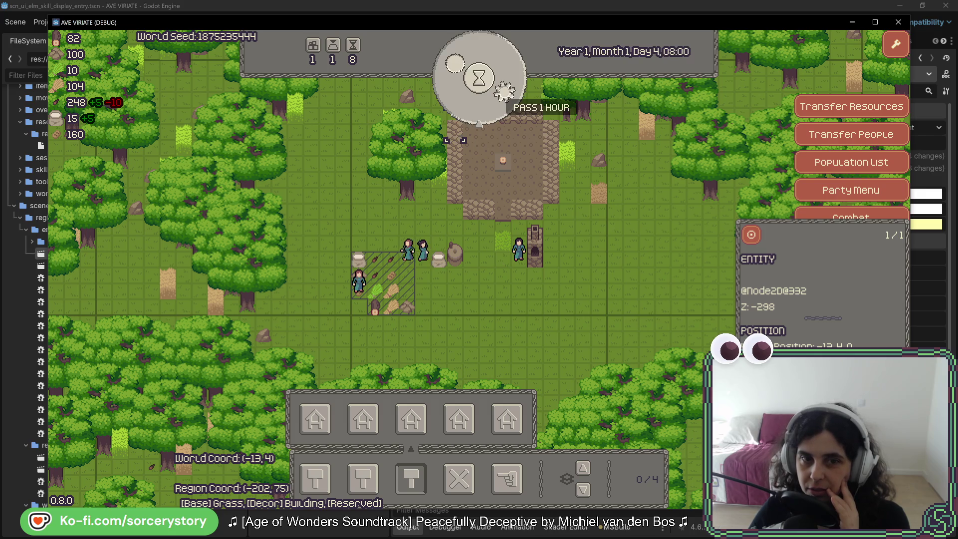
click(499, 97)
click(493, 102)
click(494, 103)
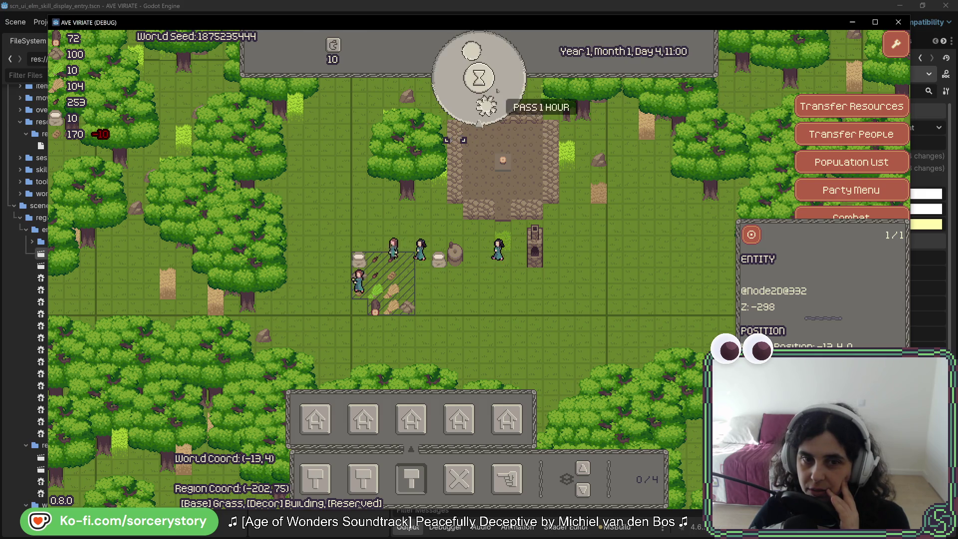
click(328, 345)
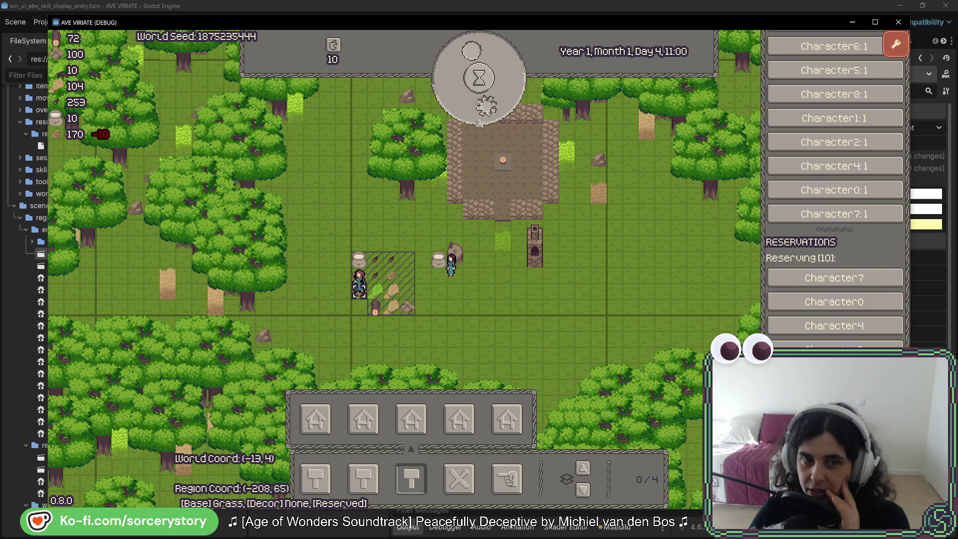
click(511, 85)
click(510, 85)
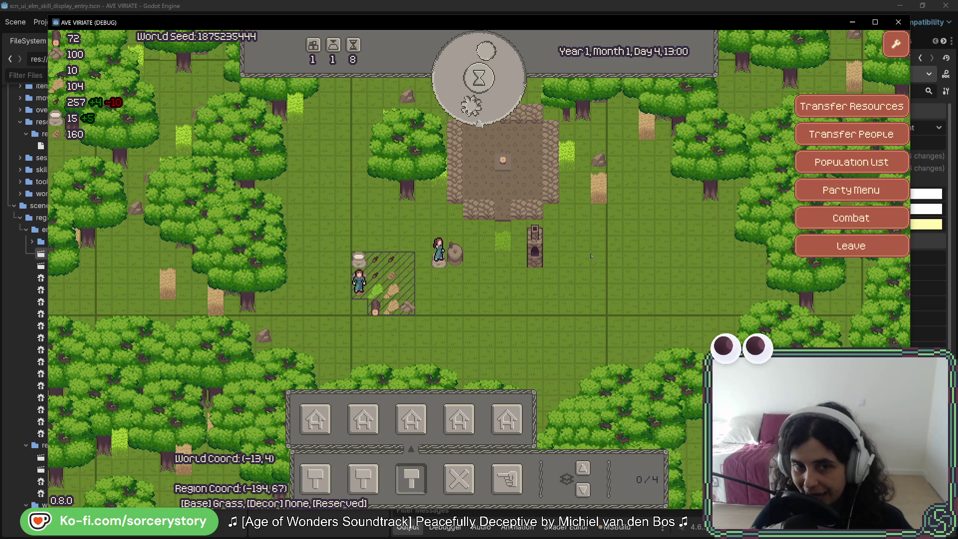
Pan the map north and back with W/S, then stop the game with F8.
key(w)
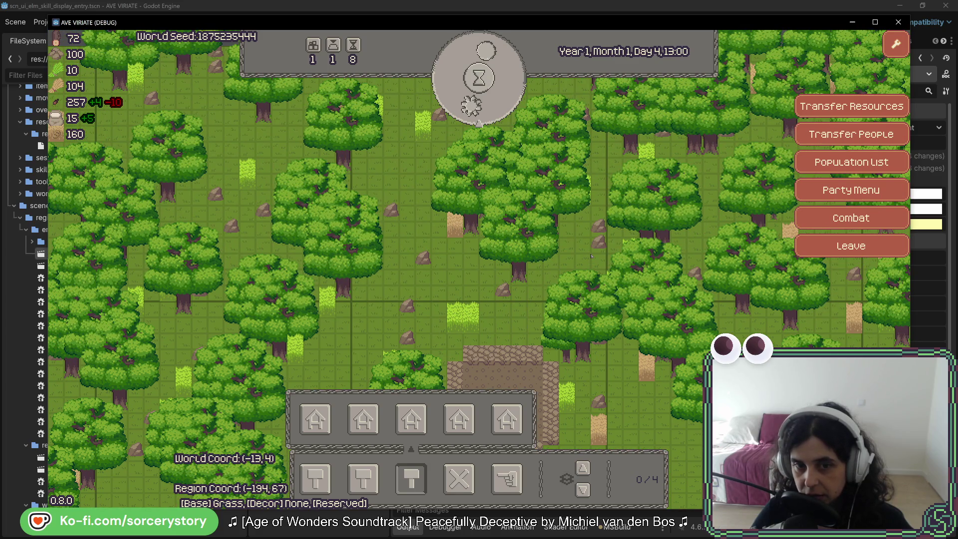
key(s)
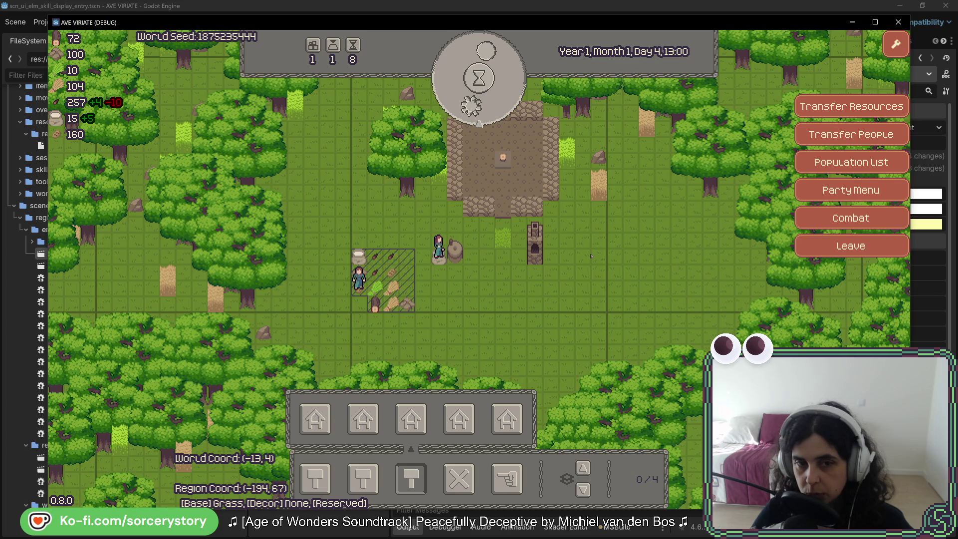
key(F8)
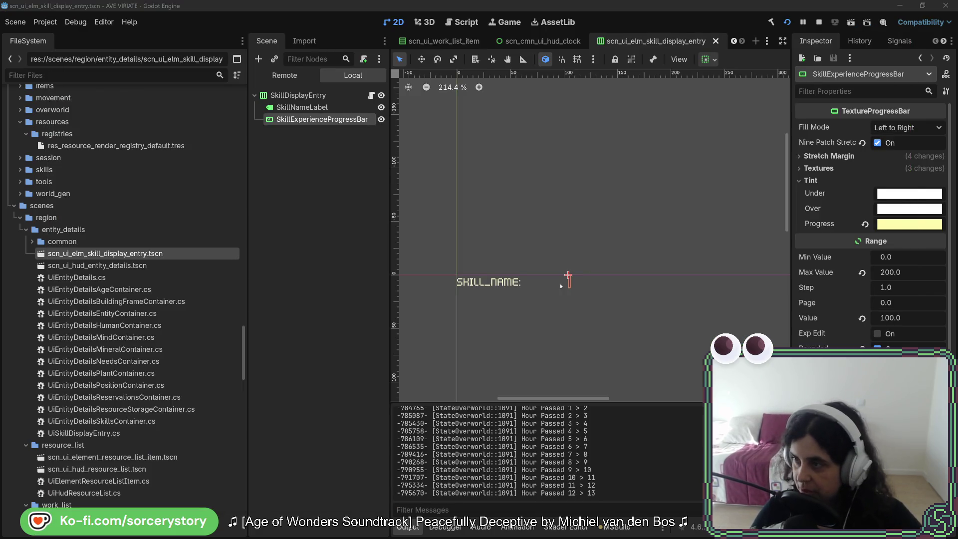
Switch from Godot to Rider and open ActionRenderRegistry.cs.
key(alt+Tab)
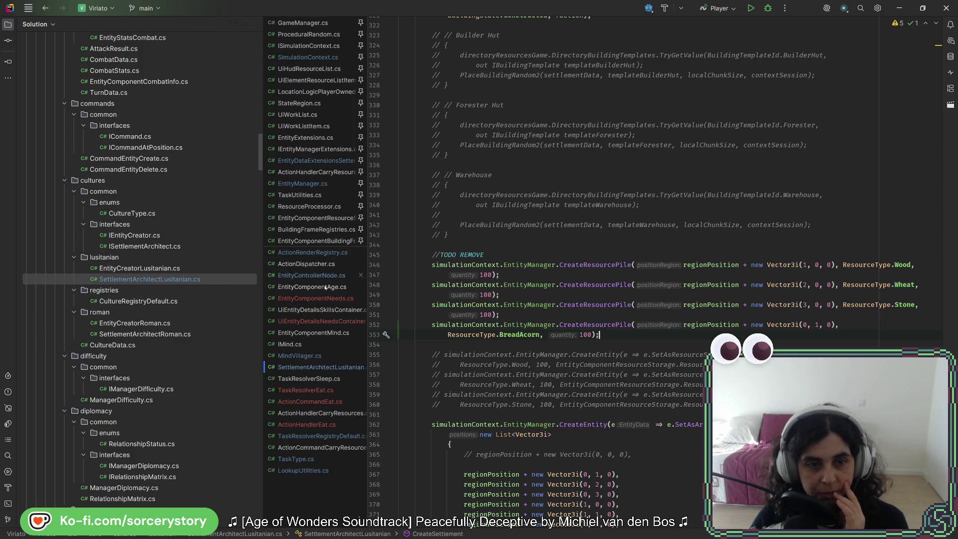
click(331, 253)
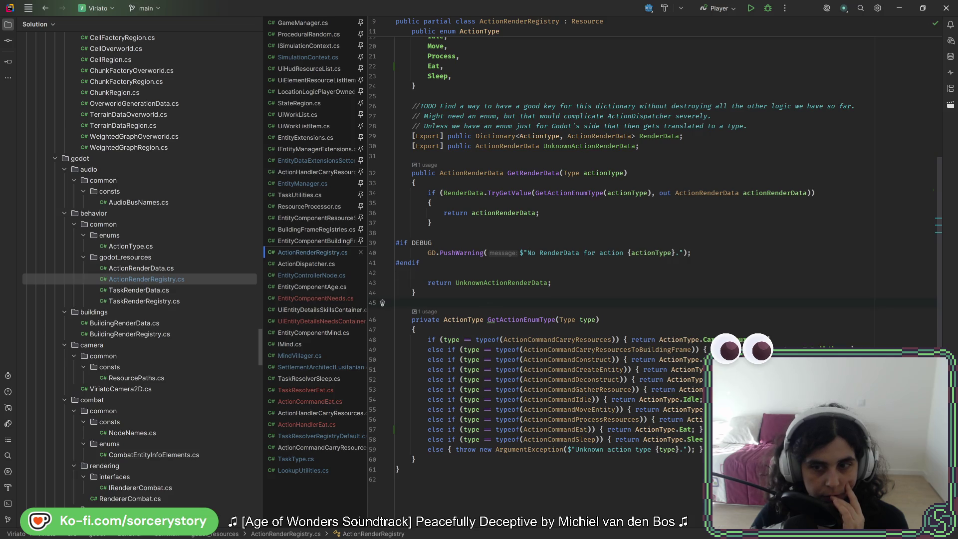
Review the action type checks in ActionRenderRegistry's GetActionEnumType method.
key(Down)
key(Down)
key(Down)
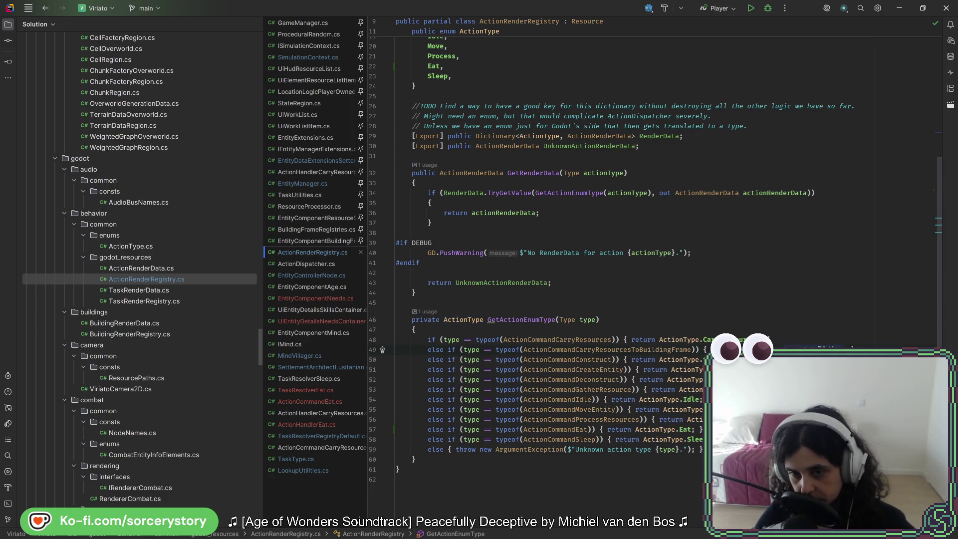
drag(681, 351, 642, 439)
click(642, 439)
scroll(459, 153, up, 6)
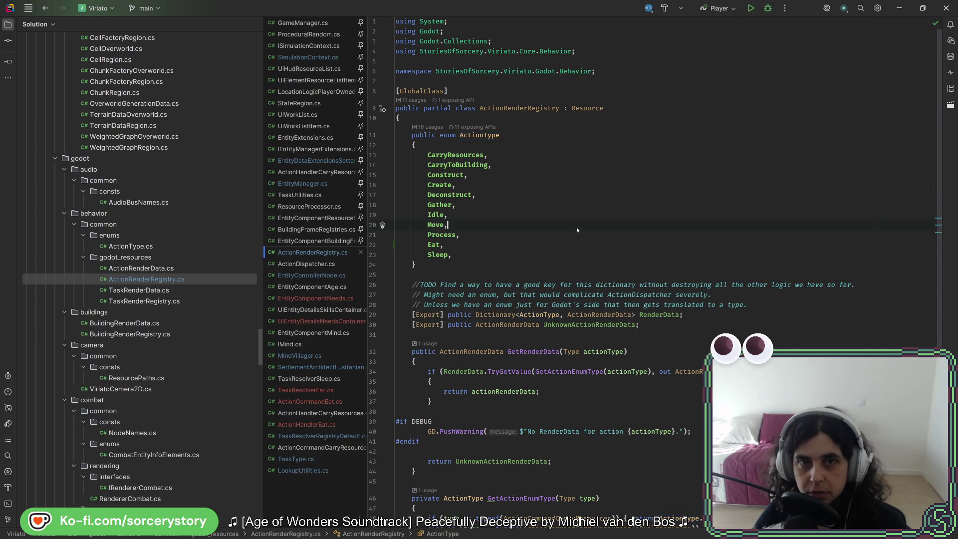
Find SimulationContext.cs in the Solution tree and open it.
key(alt+Tab)
key(alt+Tab)
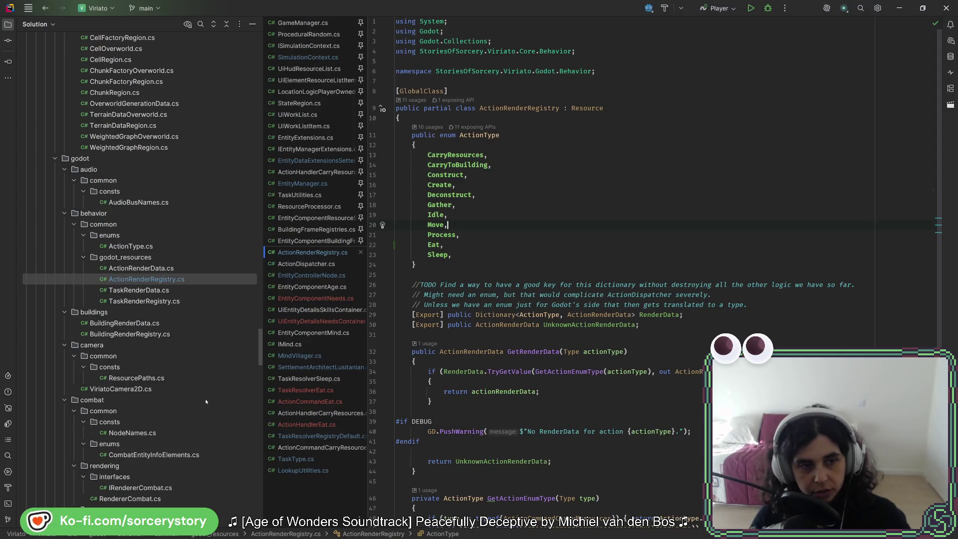
scroll(142, 265, up, 15)
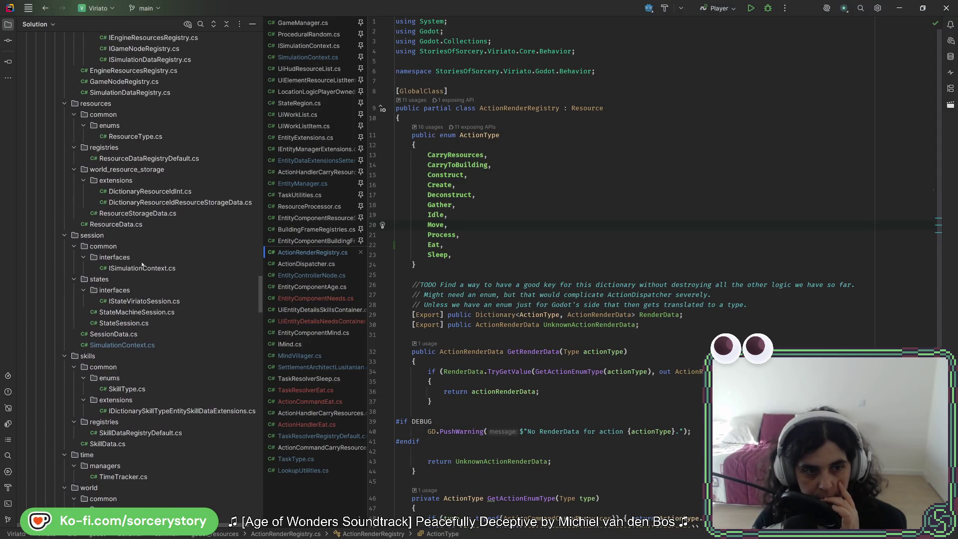
scroll(139, 345, up, 10)
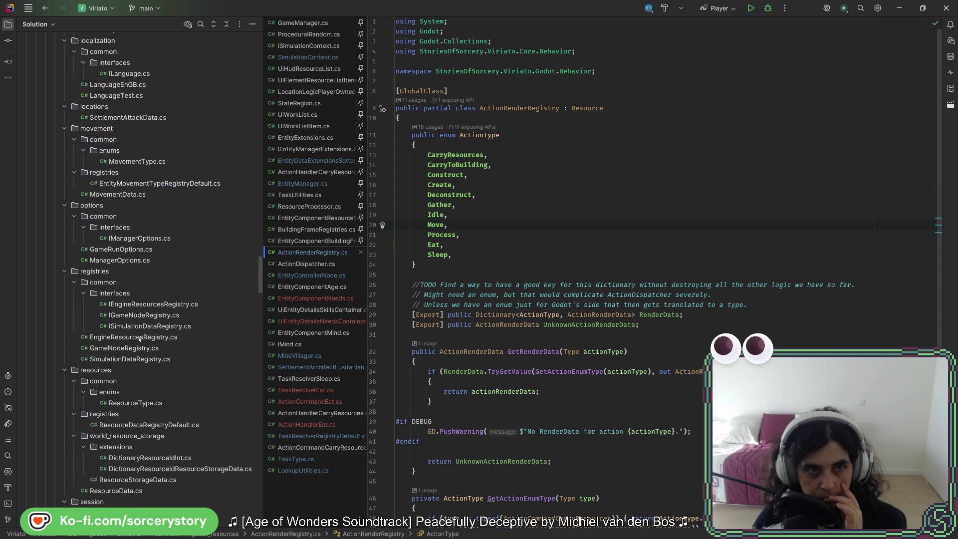
scroll(138, 336, up, 15)
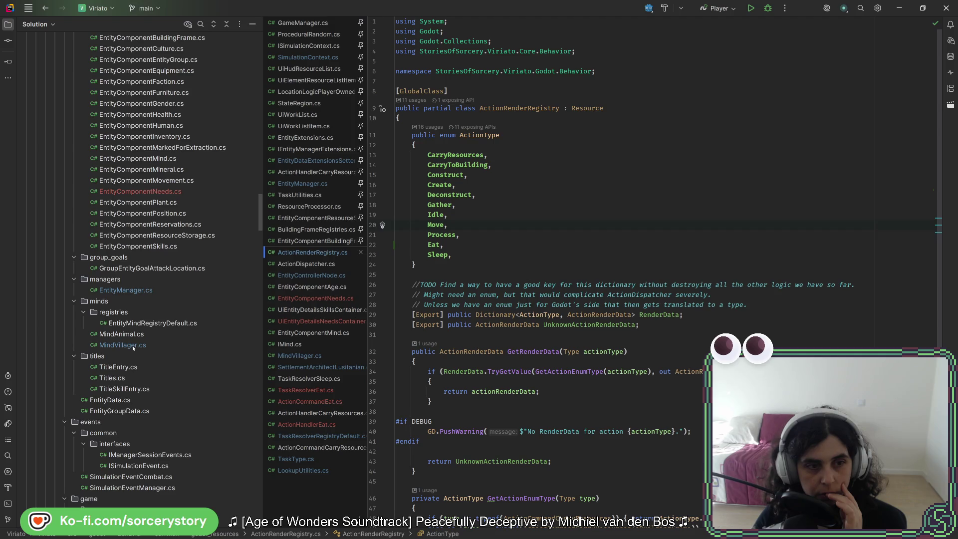
scroll(134, 347, down, 20)
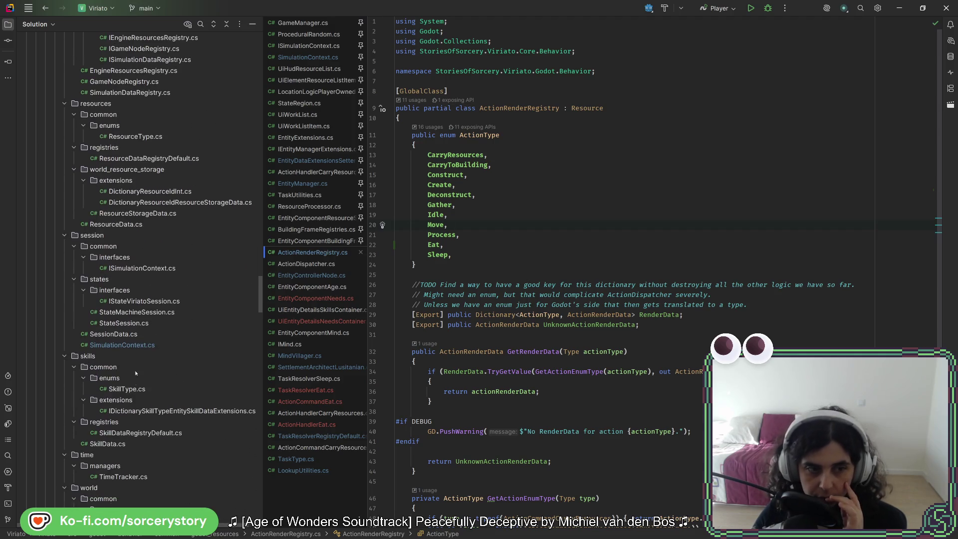
double_click(138, 345)
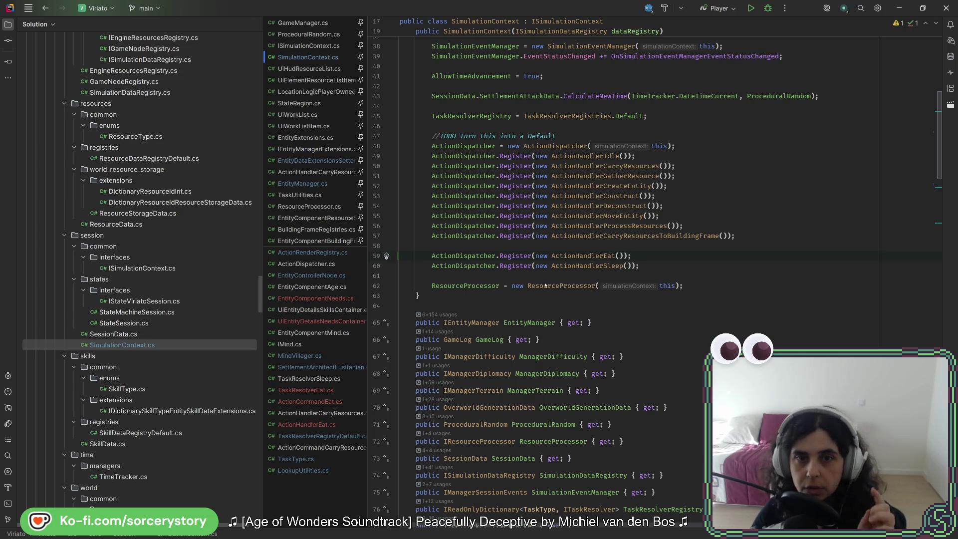
Review the TaskResolverRegistry assignment on line 45 and the ActionDispatcher handler registrations.
scroll(635, 311, up, 4)
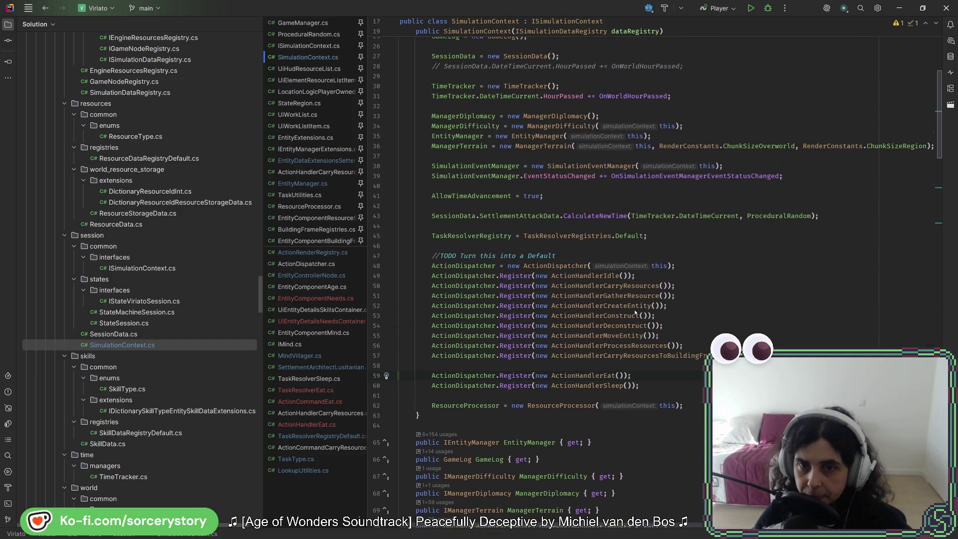
drag(489, 241, 607, 239)
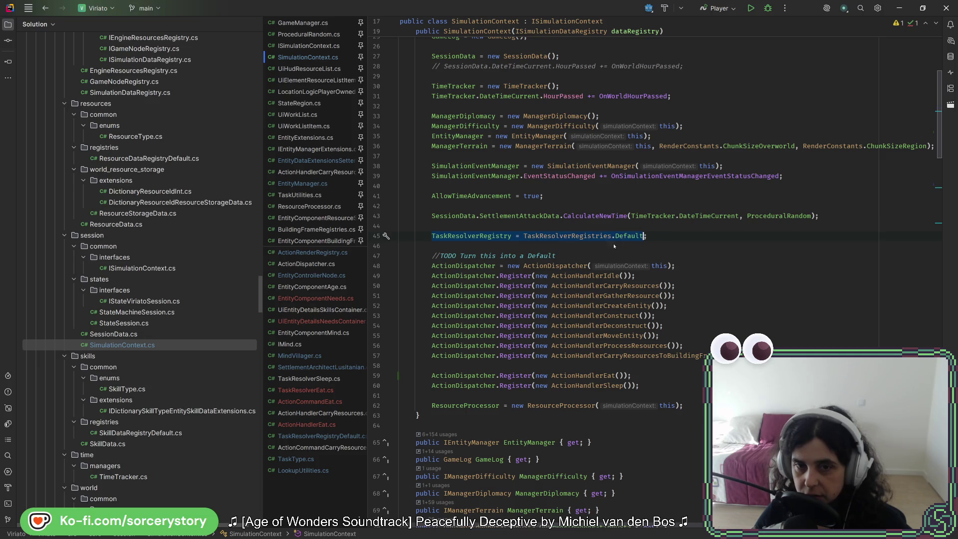
drag(471, 272, 602, 409)
click(499, 275)
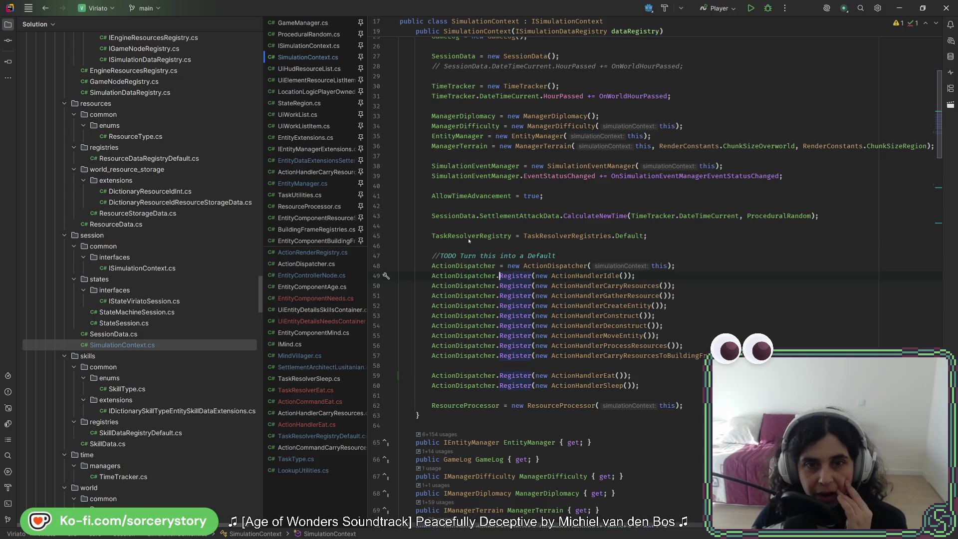
Go to the definition of TaskResolverRegistries.Default from SimulationContext.cs.
scroll(141, 343, up, 5)
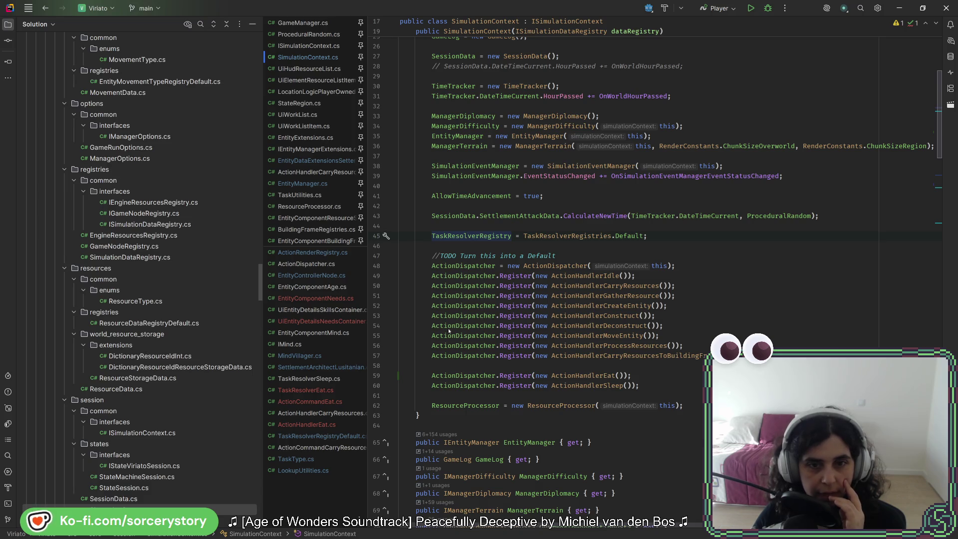
scroll(134, 354, up, 4)
scroll(132, 357, up, 12)
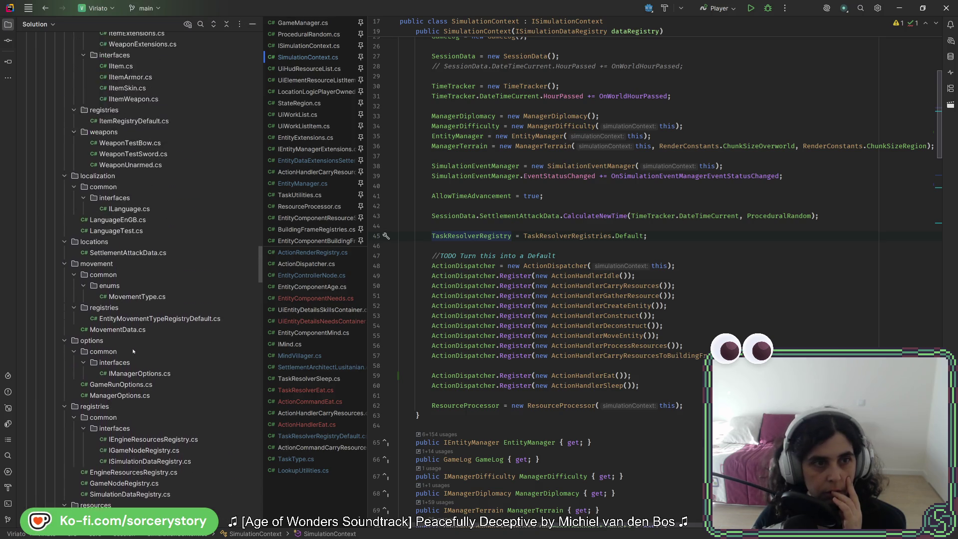
scroll(134, 350, up, 7)
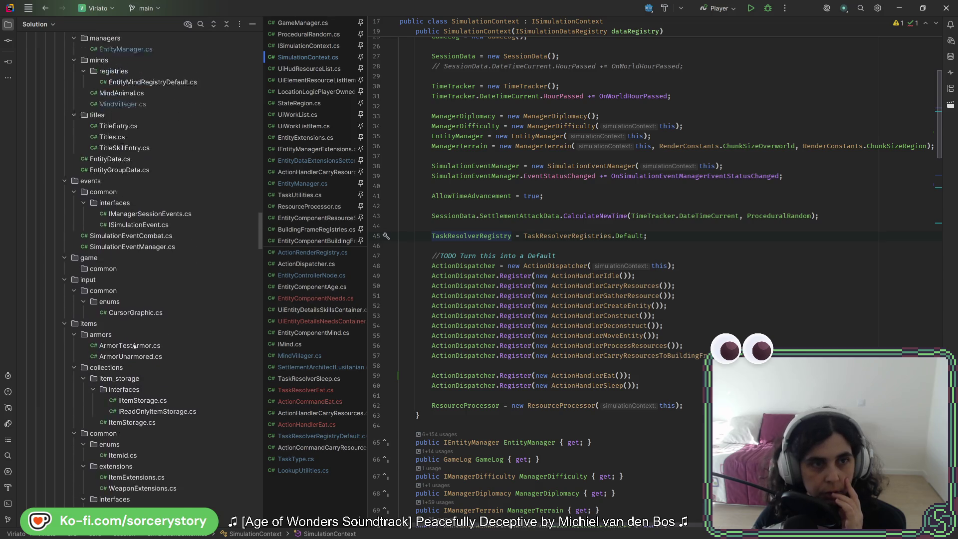
click(555, 237)
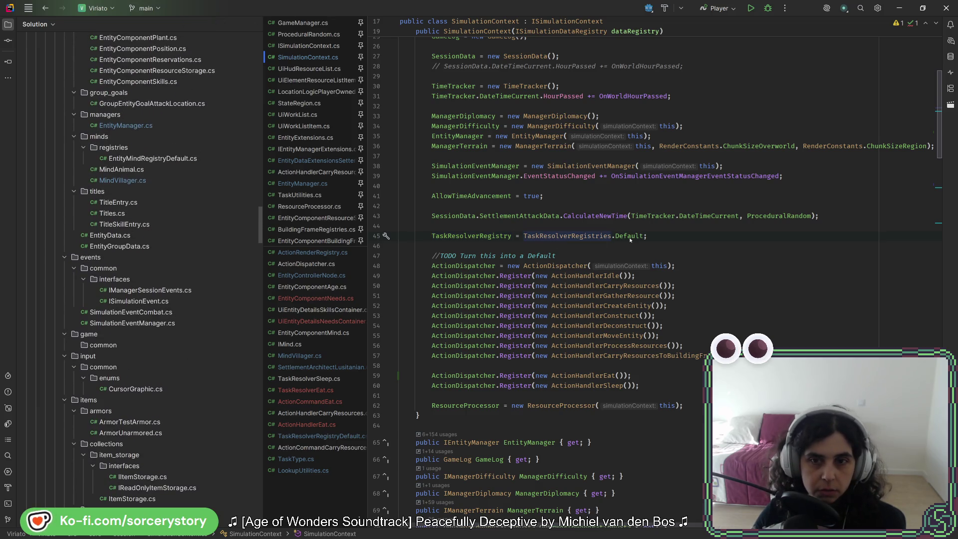
ctrl+click(628, 236)
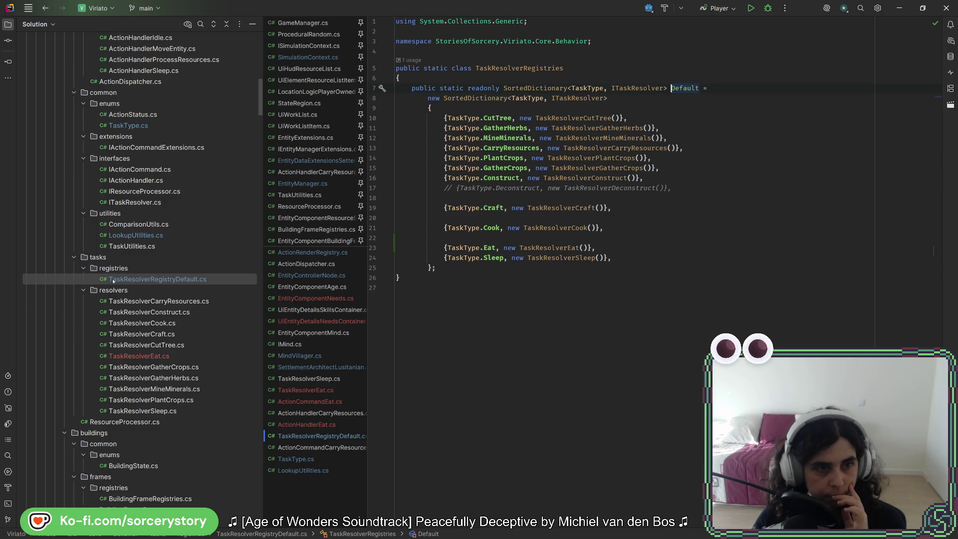
Select the tasks folder and navigate back to the default task resolver list.
click(115, 258)
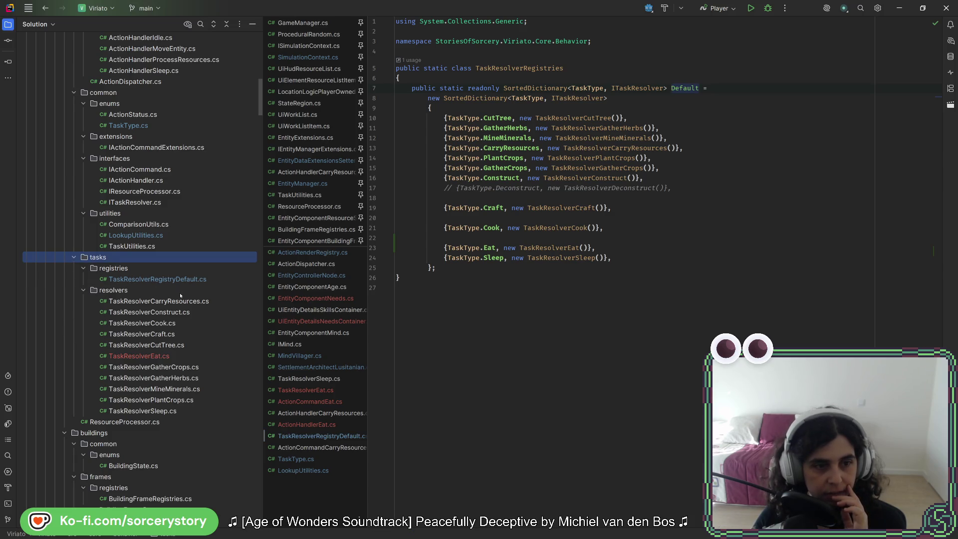
click(44, 10)
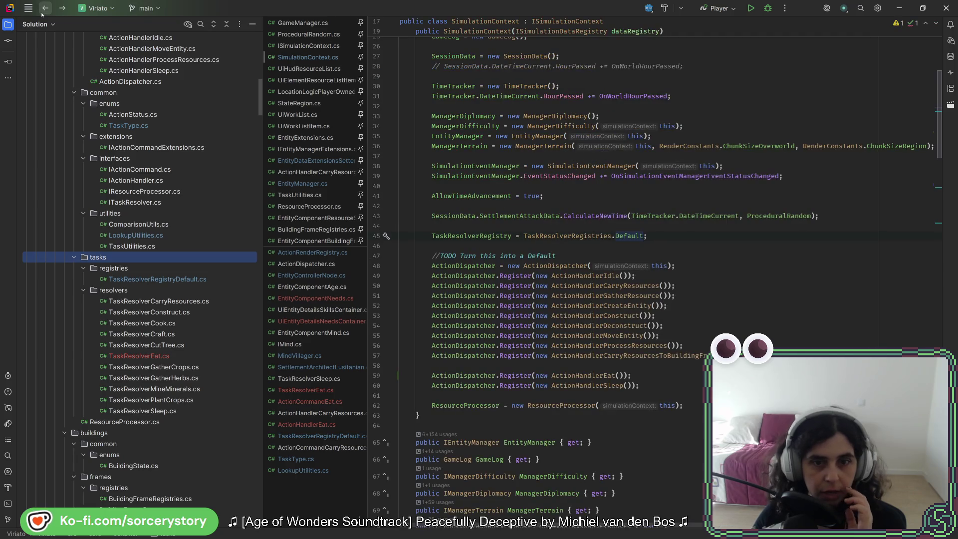
click(60, 9)
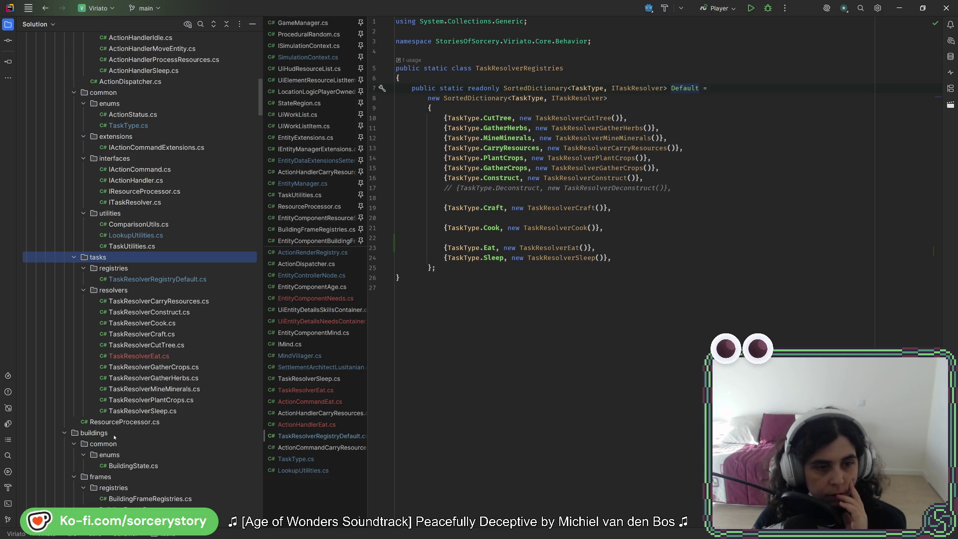
Open ActionDispatcher.cs, then navigate back twice to SimulationContext's registry assignment.
scroll(114, 436, up, 10)
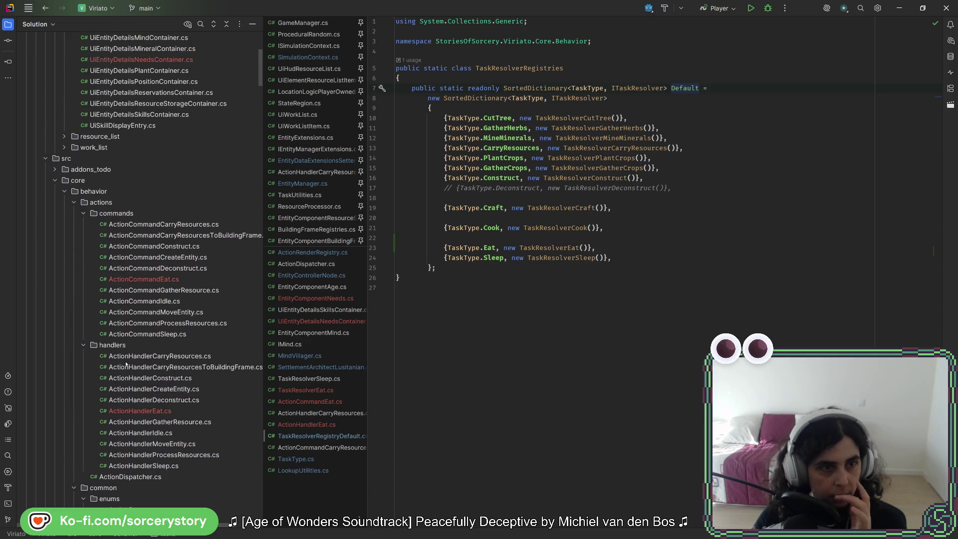
scroll(126, 365, down, 4)
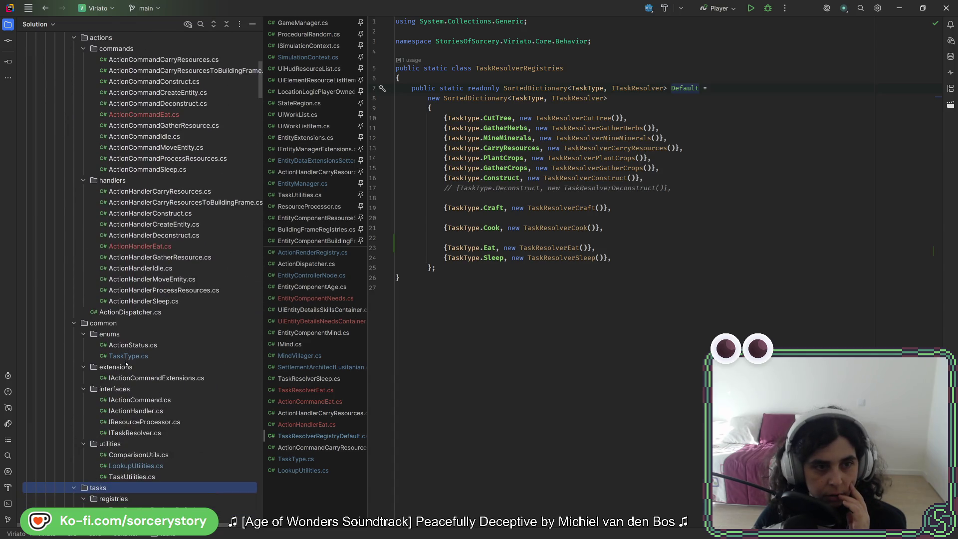
scroll(164, 226, down, 3)
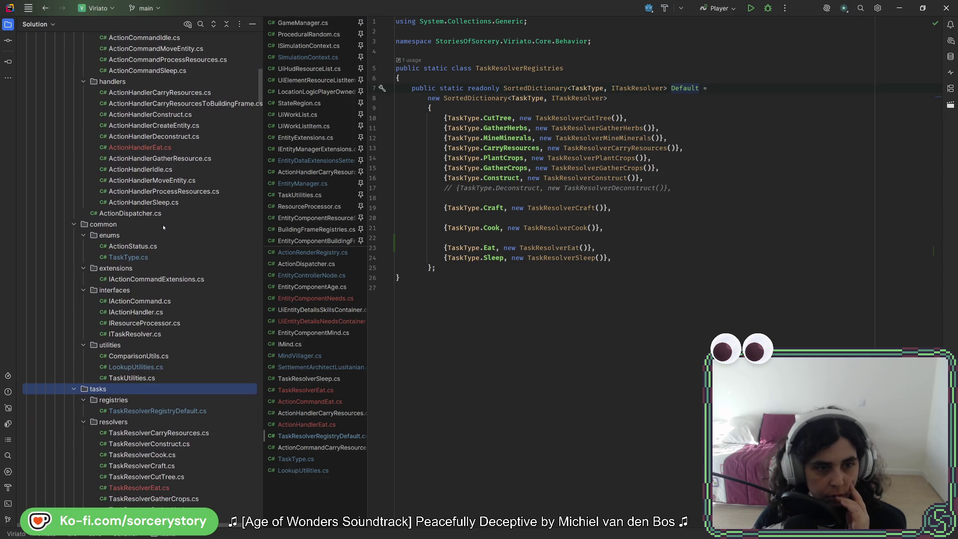
scroll(140, 286, down, 3)
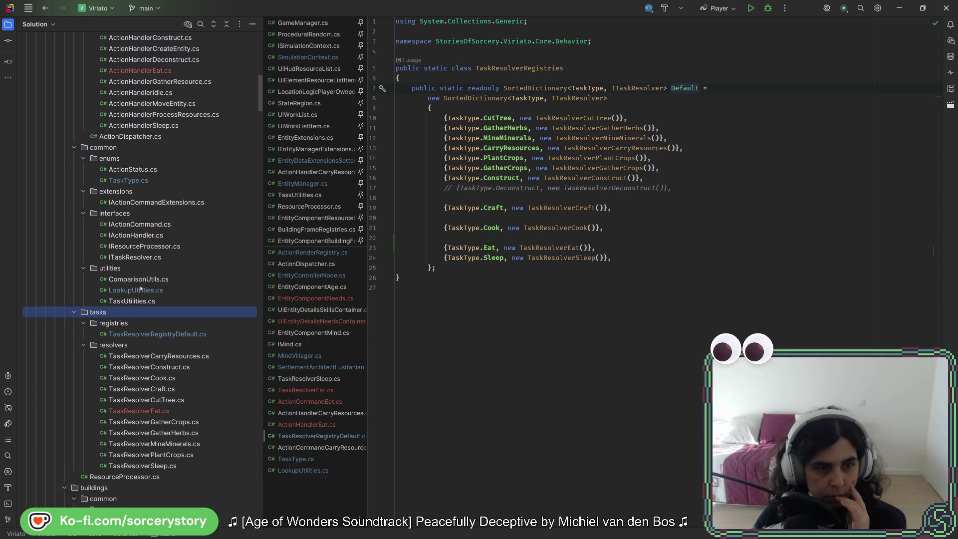
scroll(140, 288, down, 3)
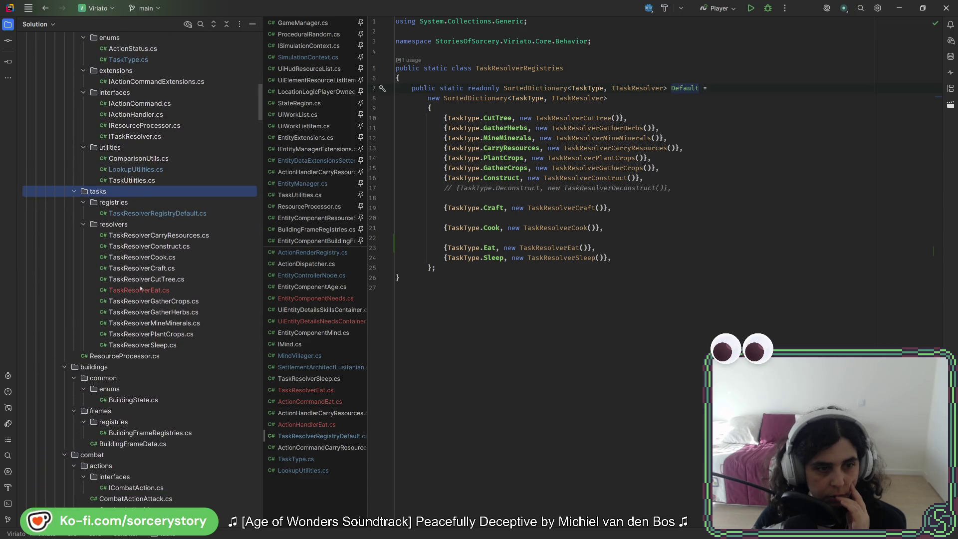
scroll(140, 288, up, 12)
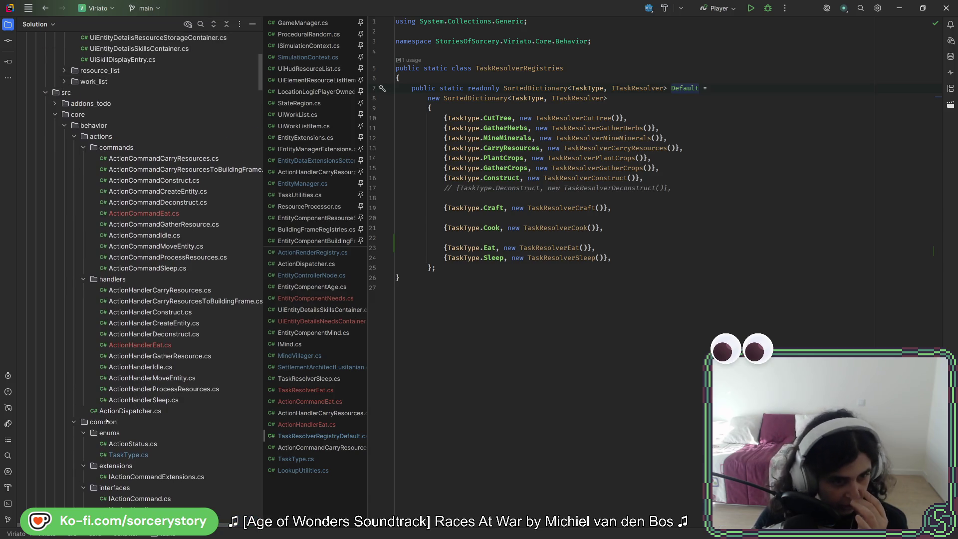
double_click(113, 410)
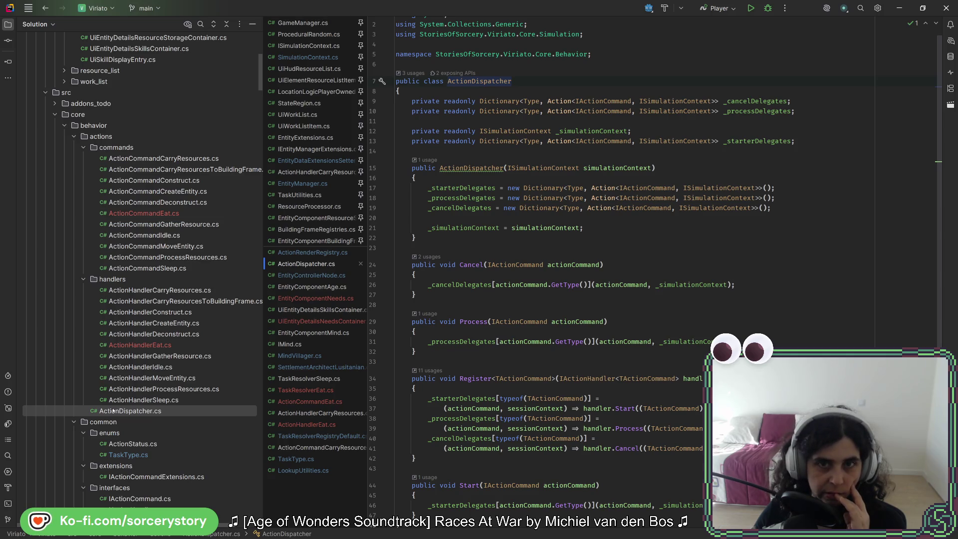
mouse_move(526, 232)
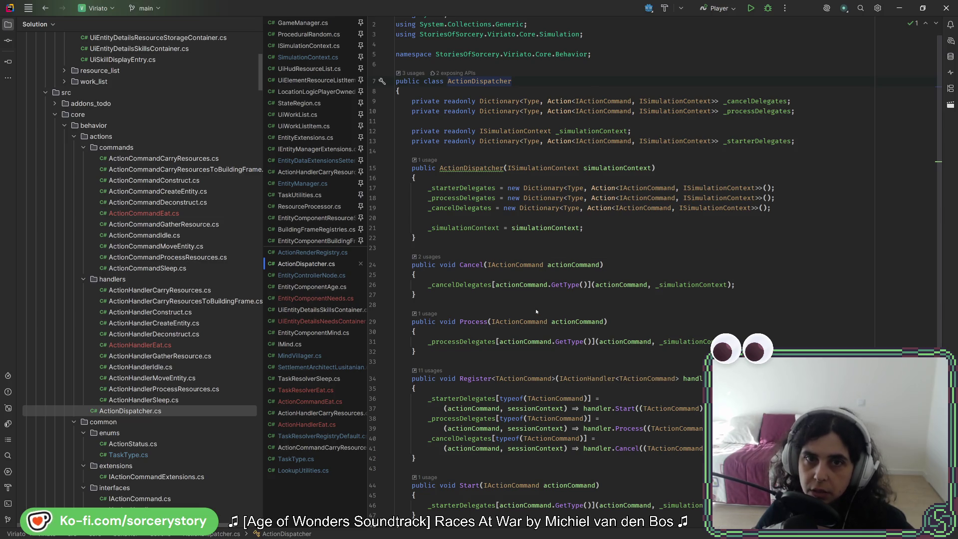
click(48, 11)
click(48, 12)
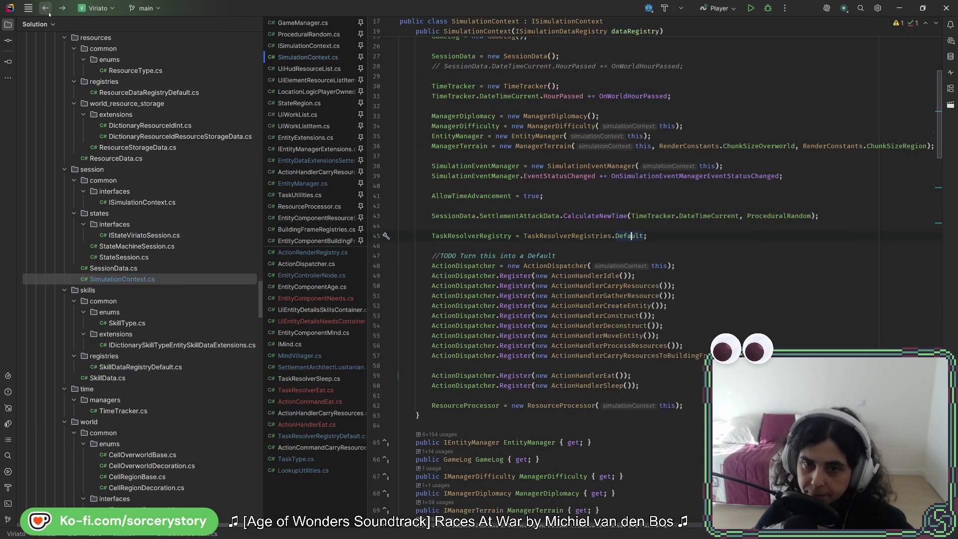